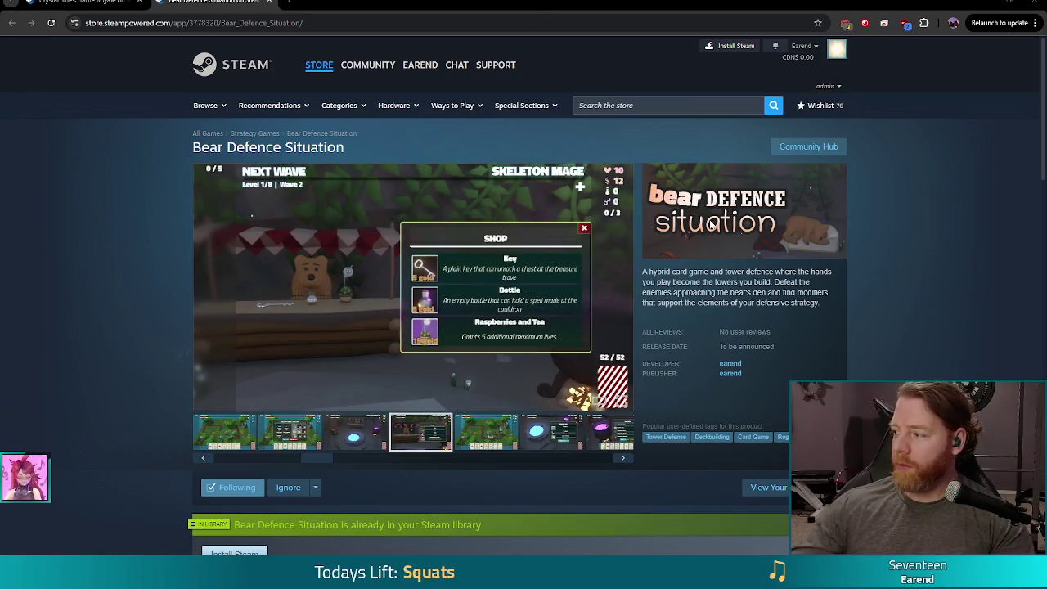
Step: Close the Chrome window showing the Bear Defence Situation Steam store page
click(1033, 7)
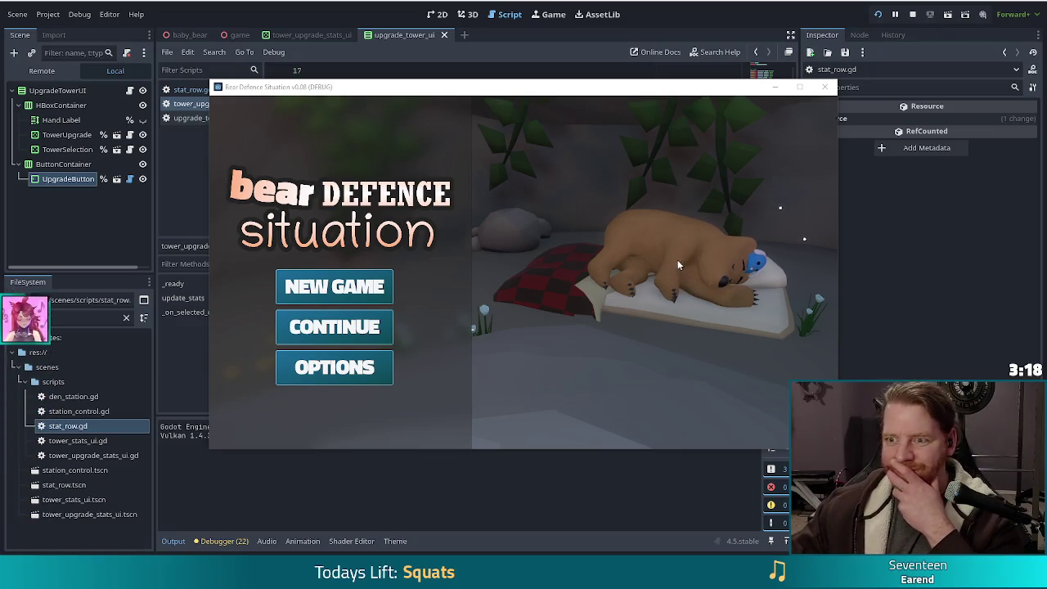
Step: Drag the Bear Defence Situation debug window up and left over the script editor
drag(664, 90, 619, 81)
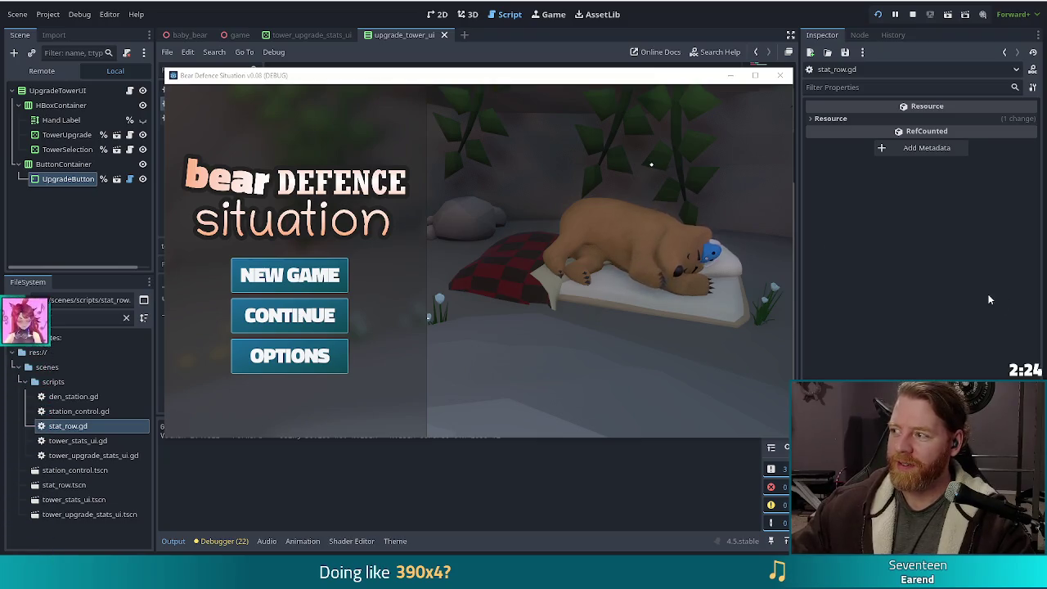
Step: Start a new game, clear the first waves, and open the Ballista Tower upgrade panel
click(291, 278)
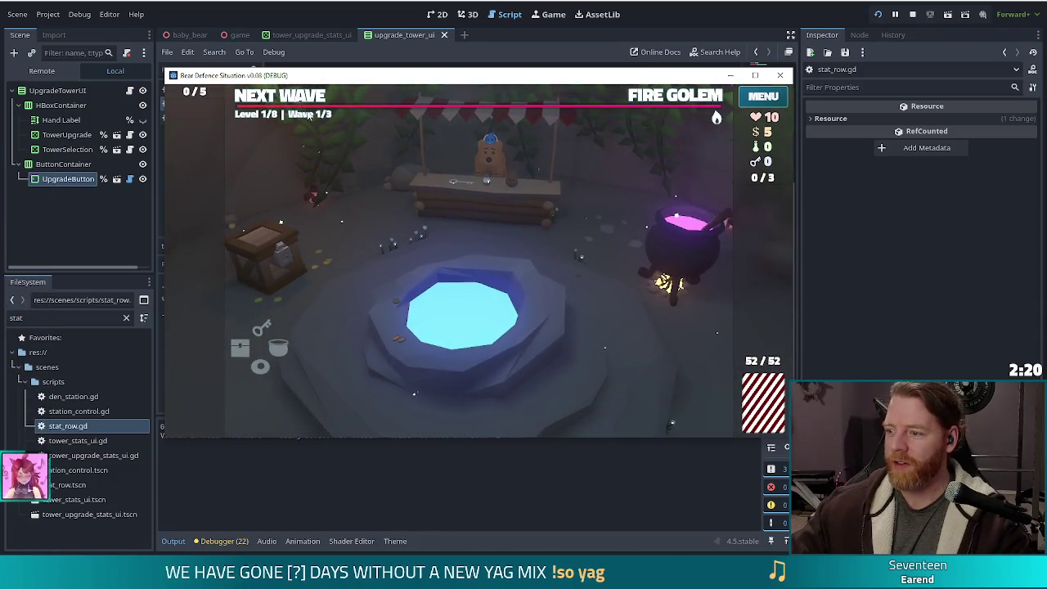
click(298, 99)
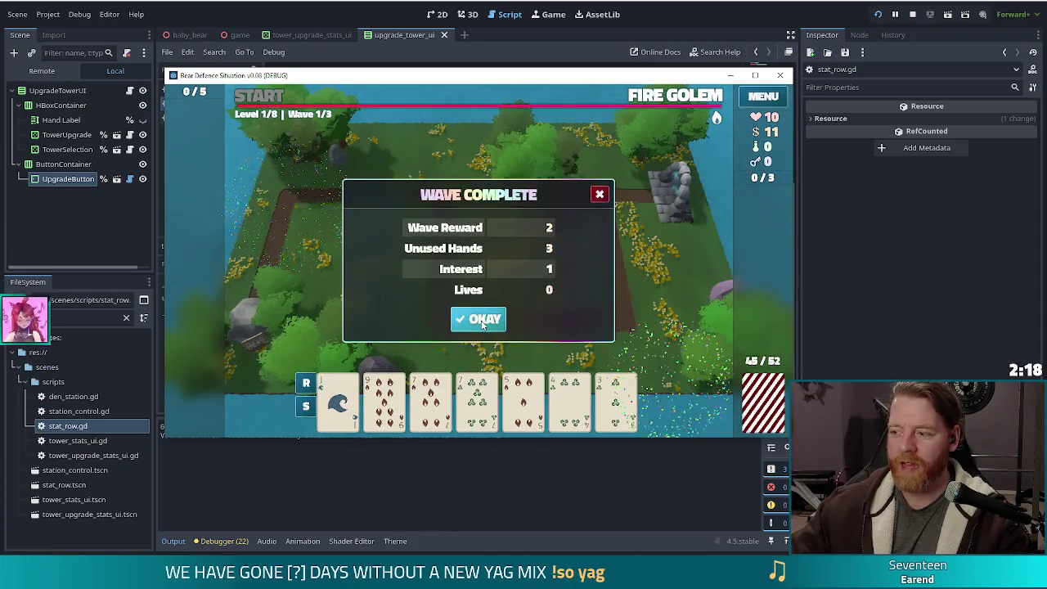
click(491, 319)
click(495, 319)
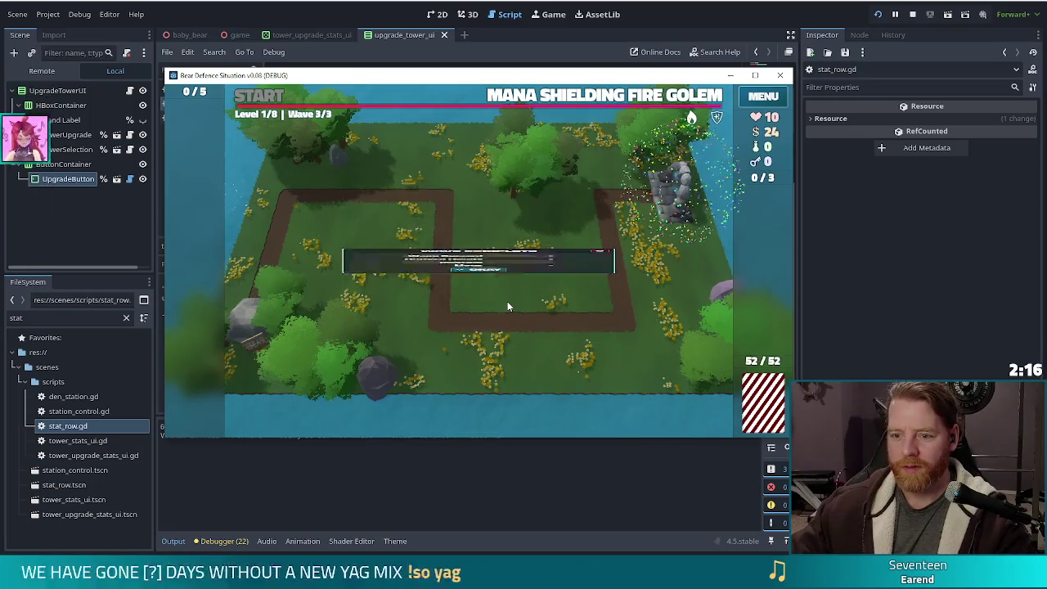
click(482, 319)
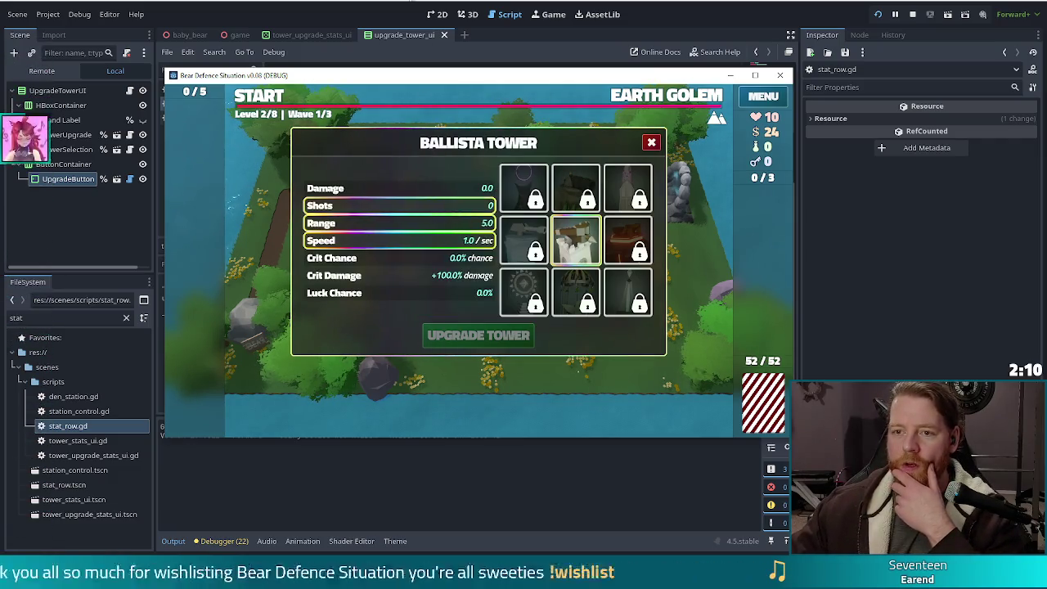
Step: Select the Crit Chance row in-game, review the stats script, and stop the running game
key(F8)
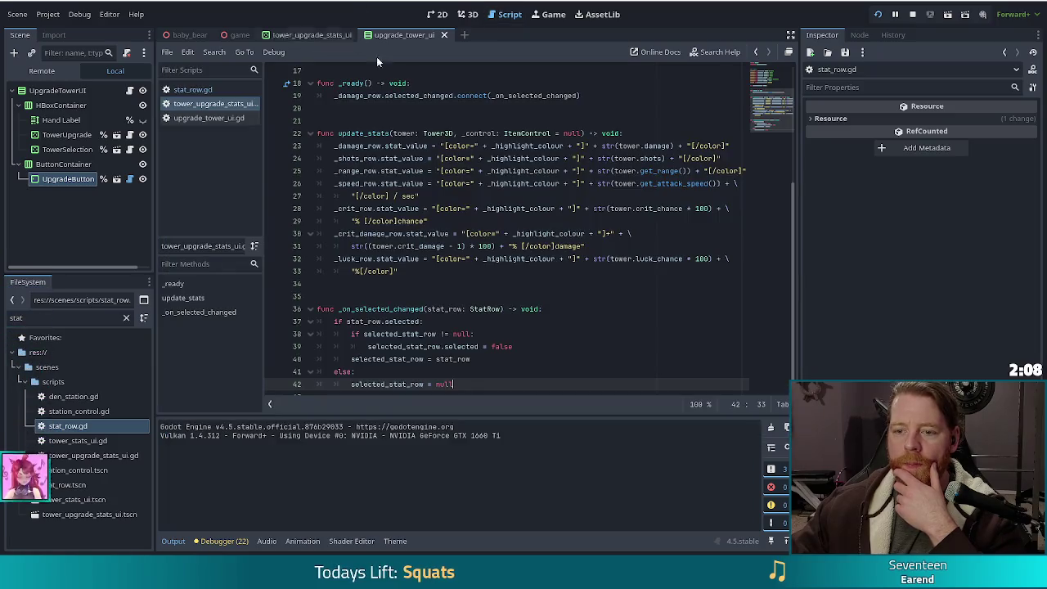
key(alt+Tab)
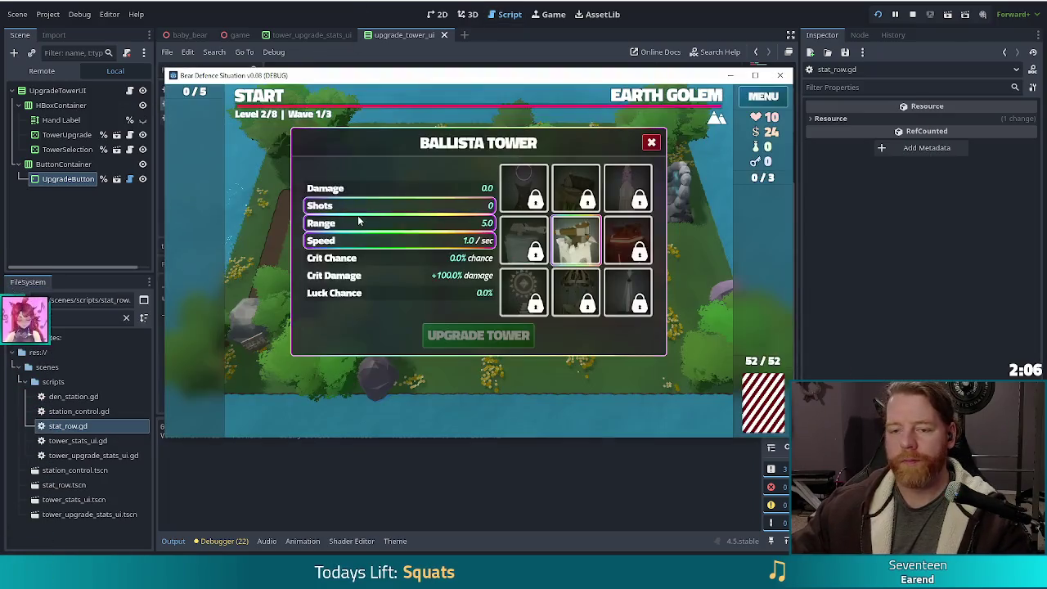
click(392, 262)
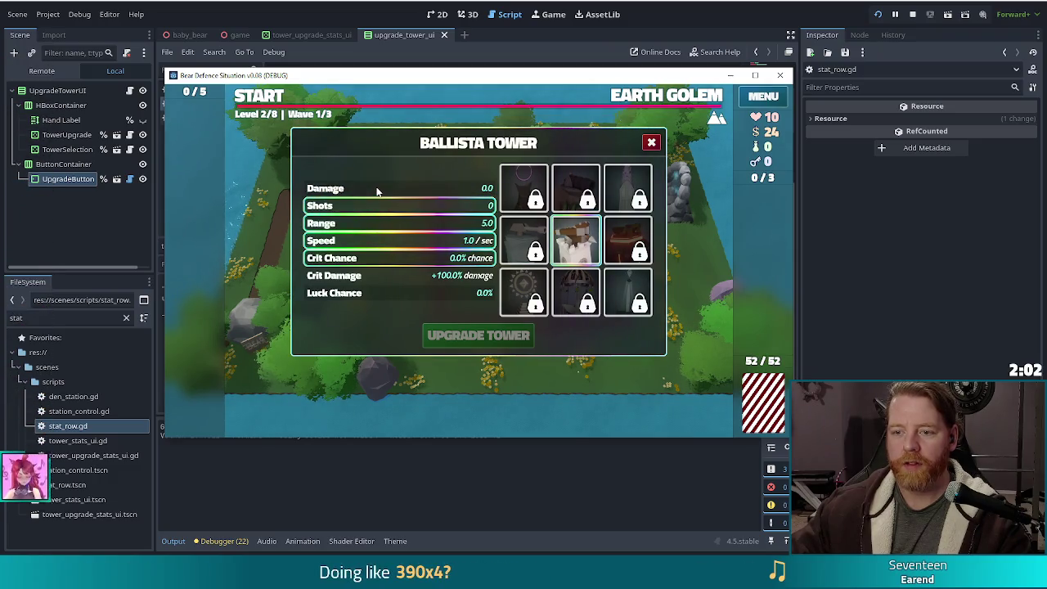
key(alt+Tab)
scroll(562, 284, down, 1)
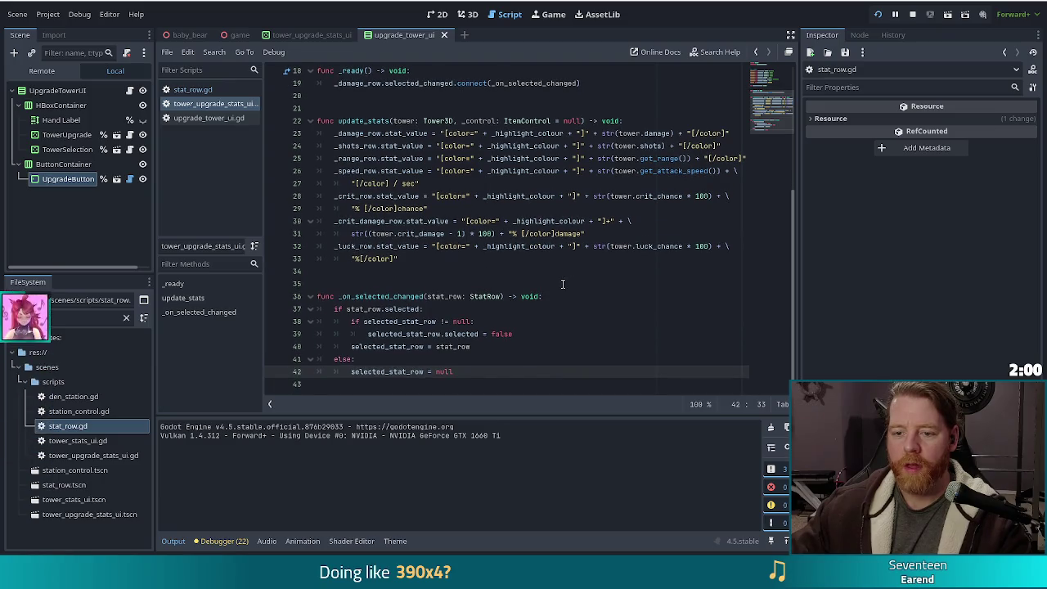
scroll(562, 283, up, 5)
scroll(561, 282, down, 4)
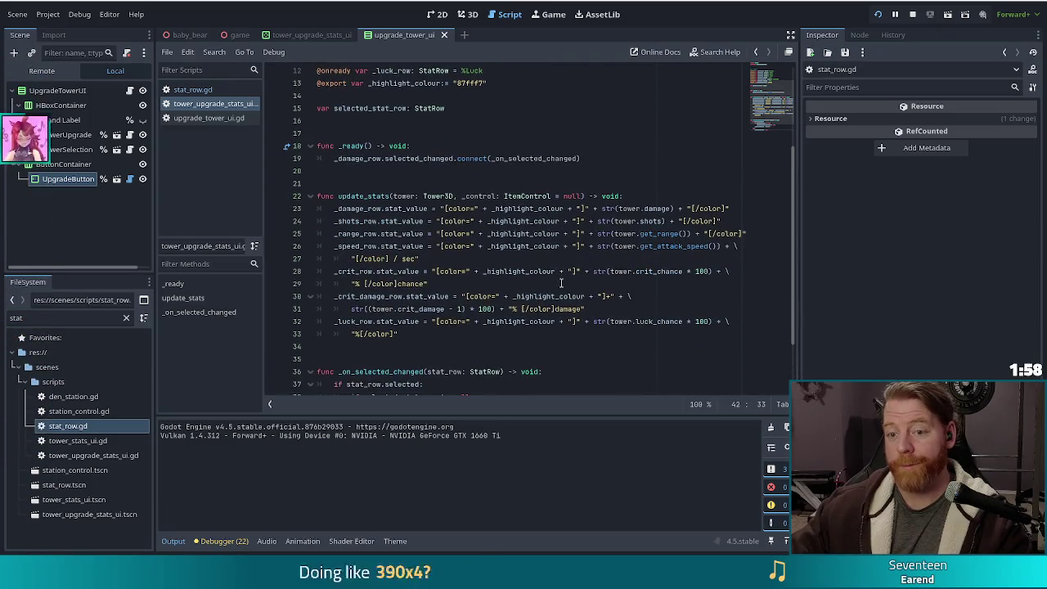
scroll(560, 282, up, 5)
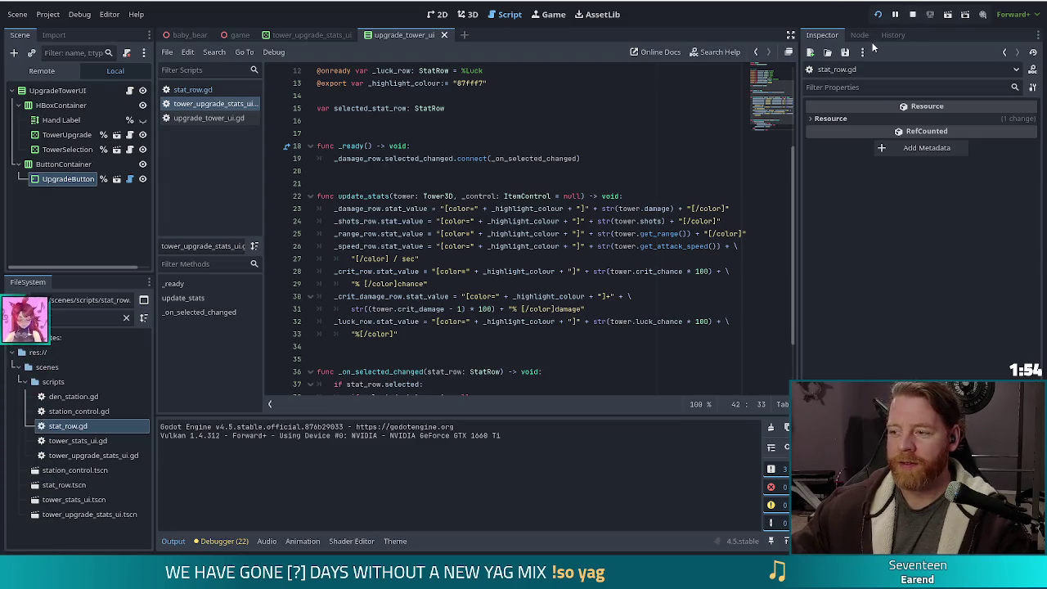
click(912, 15)
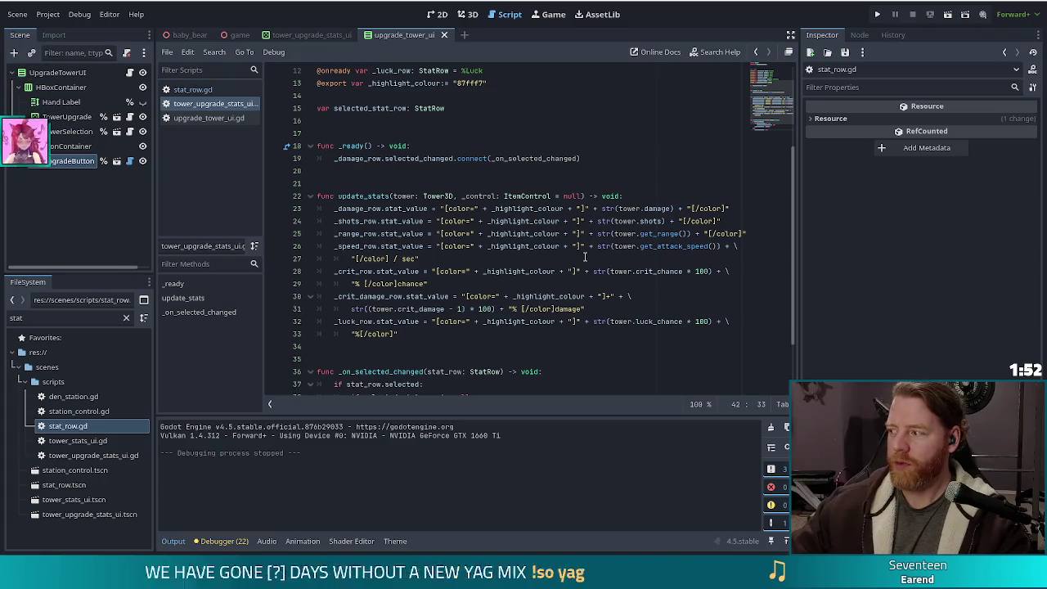
Step: Duplicate line 19's _damage_row.selected_changed.connect(_on_selected_changed) statement six times in _ready
drag(595, 160, 603, 145)
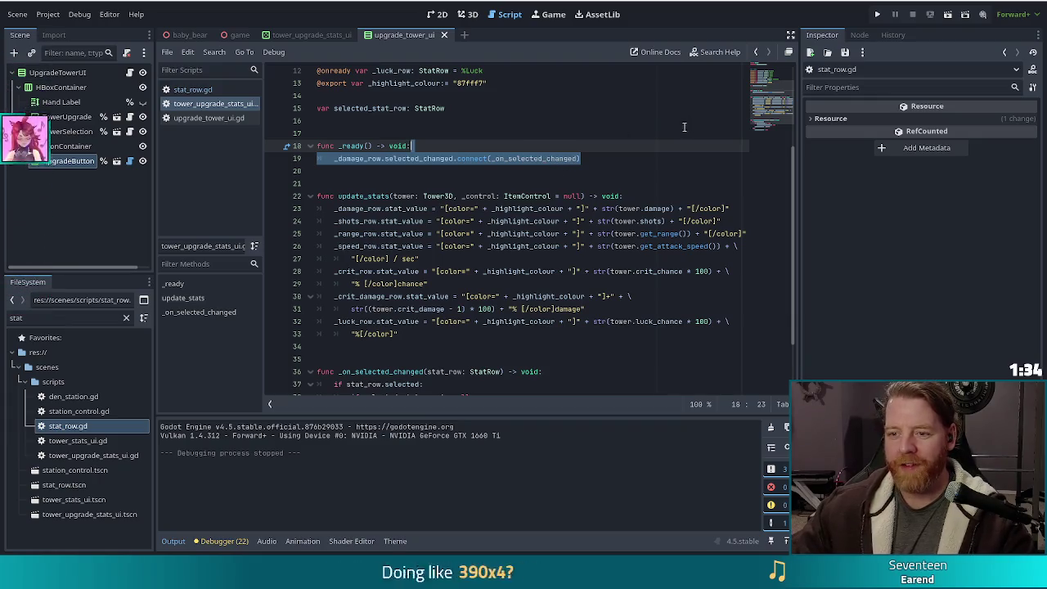
key(ctrl+shift+d)
key(ctrl+shift+d)
key(ctrl+shift+d)
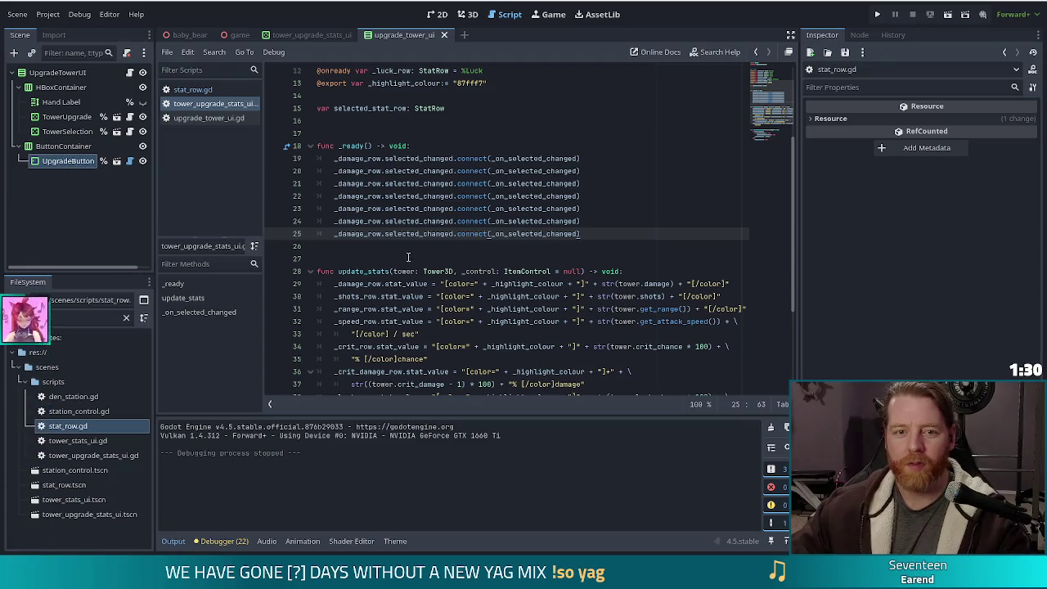
click(309, 33)
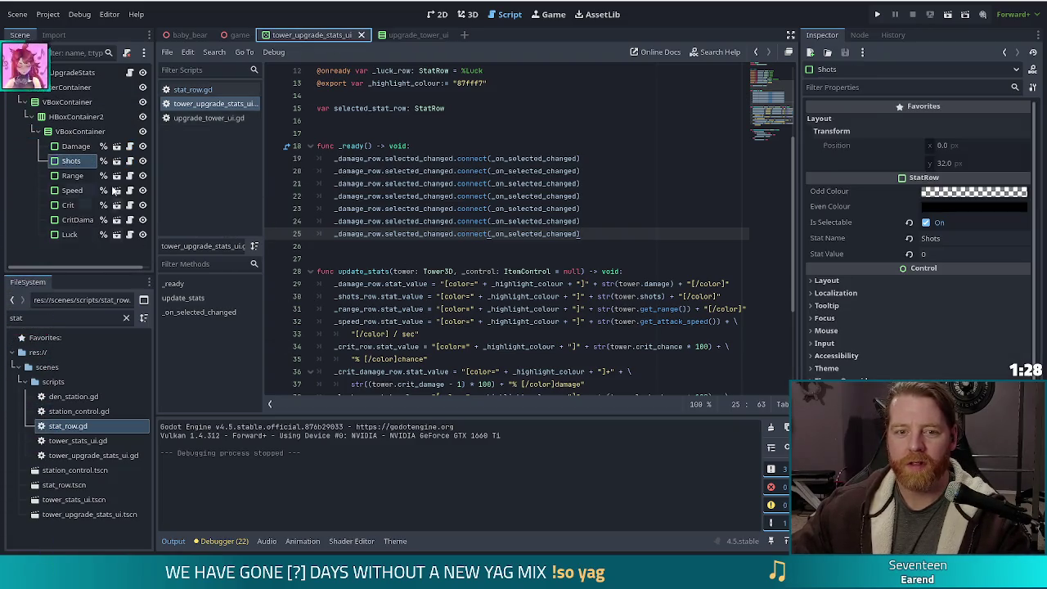
Step: Change the duplicated connections on lines 20–22 to _shots_row, _range_row and _speed_row
click(408, 170)
key(Right)
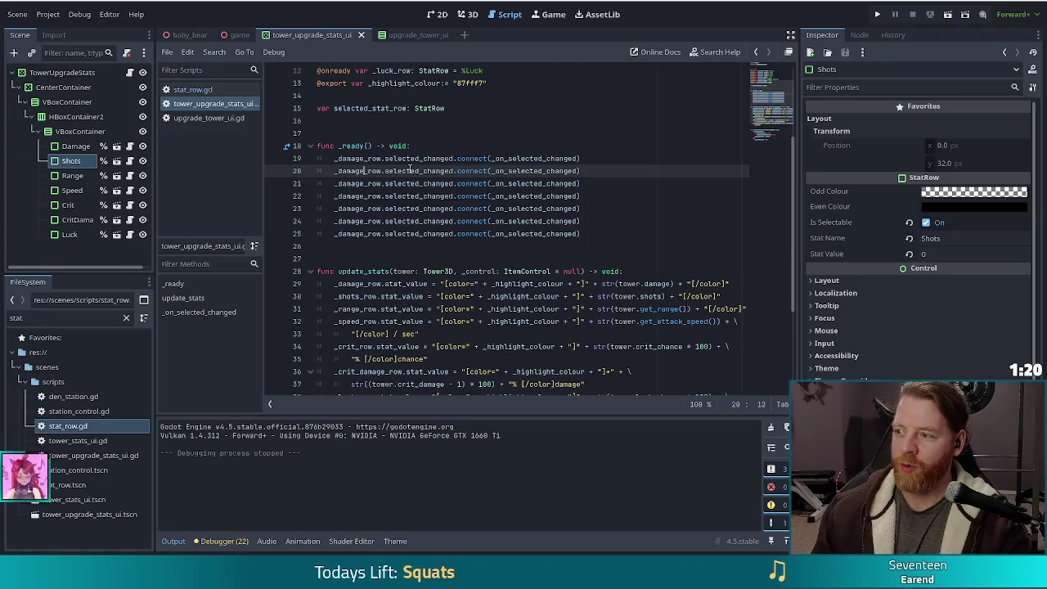
key(BackSpace)
key(BackSpace)
key(BackSpace)
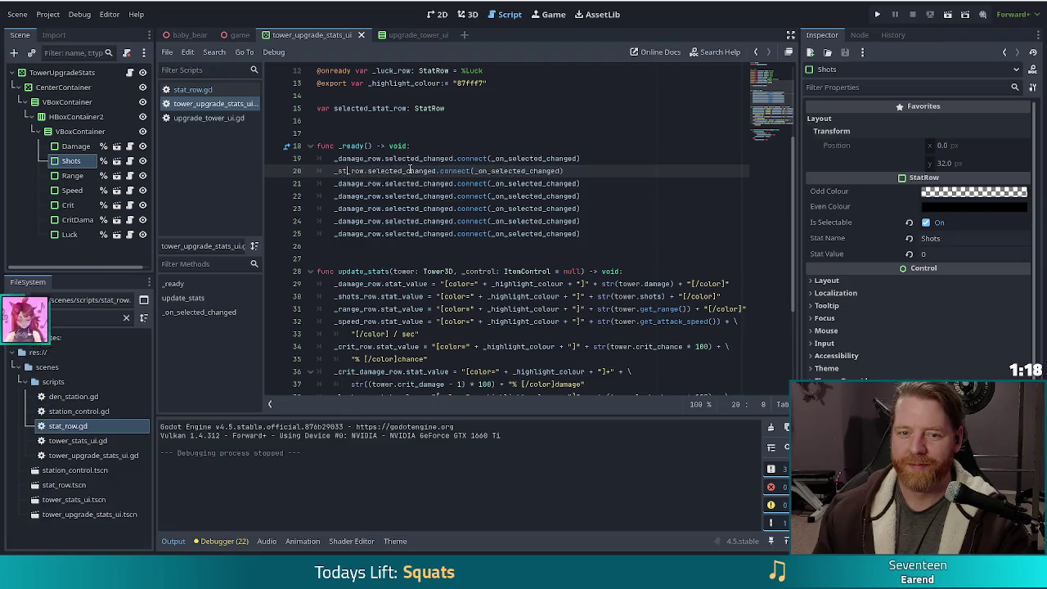
text(stat)
key(BackSpace)
key(BackSpace)
key(BackSpace)
text(hots)
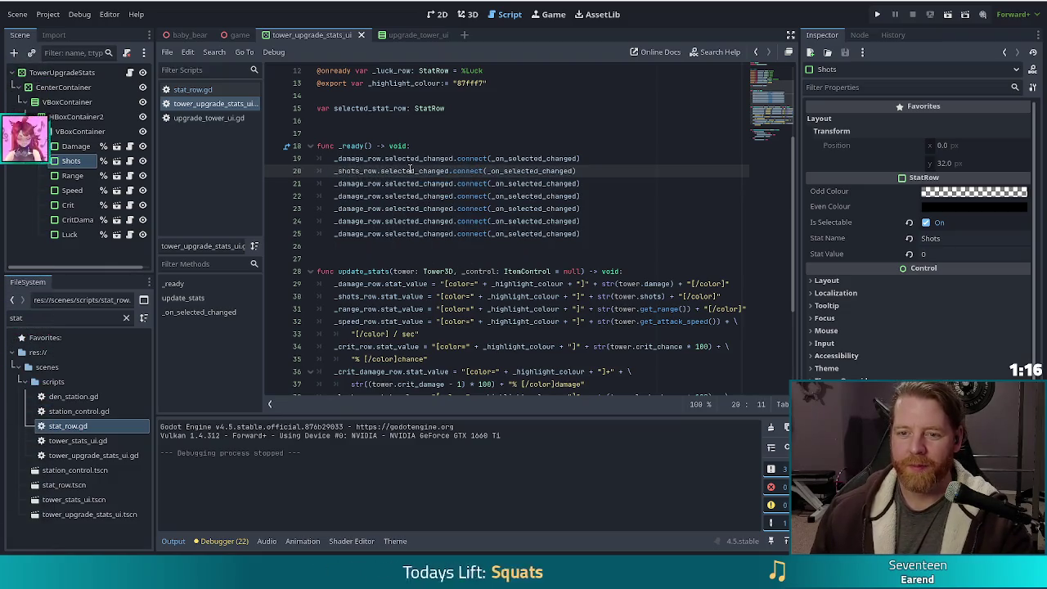
key(Down)
key(ctrl+shift+Left)
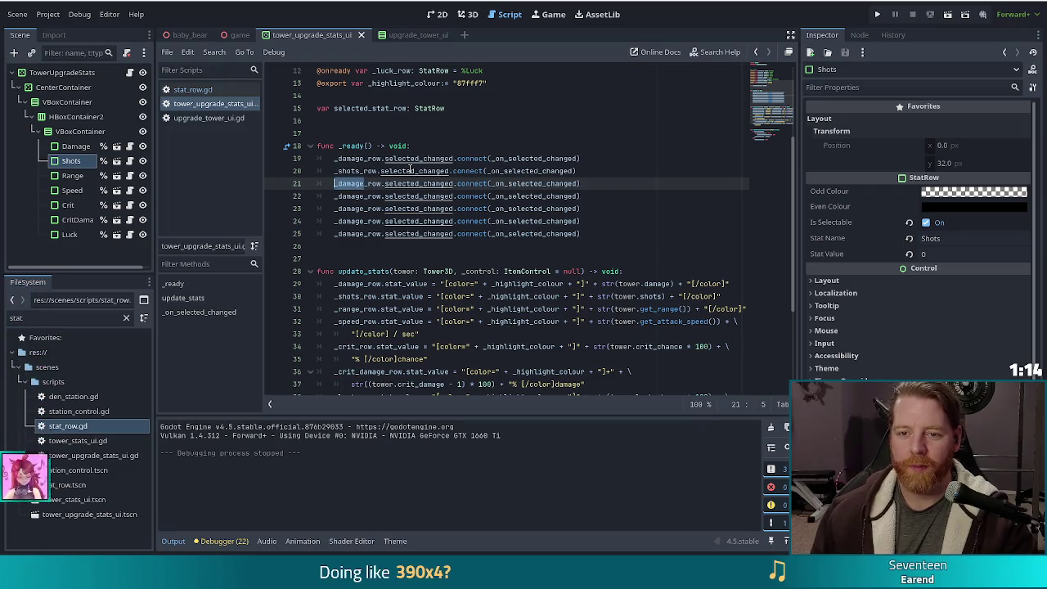
text(range)
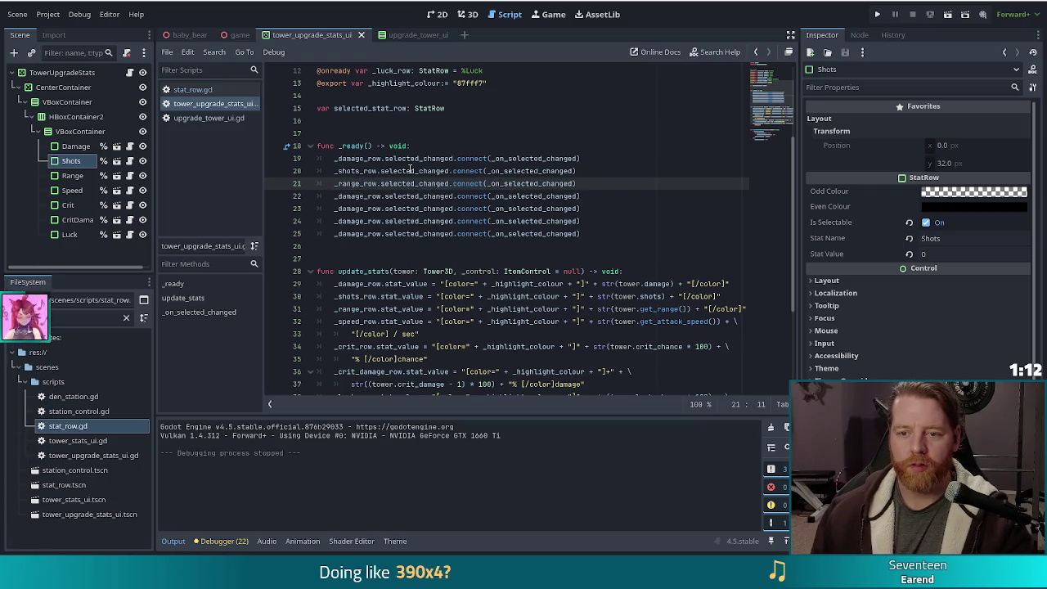
key(Down)
key(ctrl+shift+Left)
text(speed)
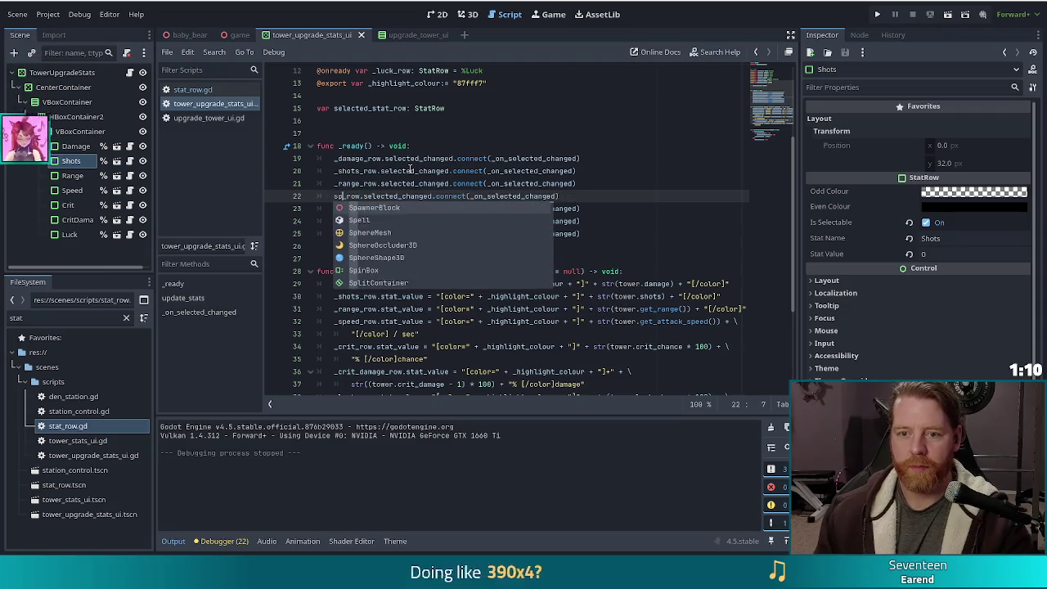
key(Right)
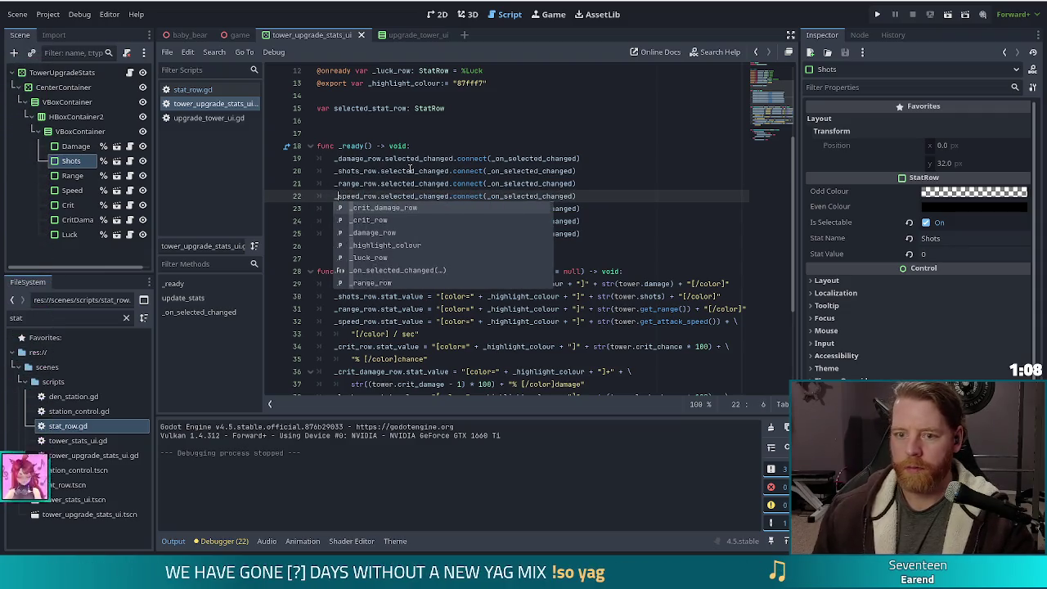
key(Escape)
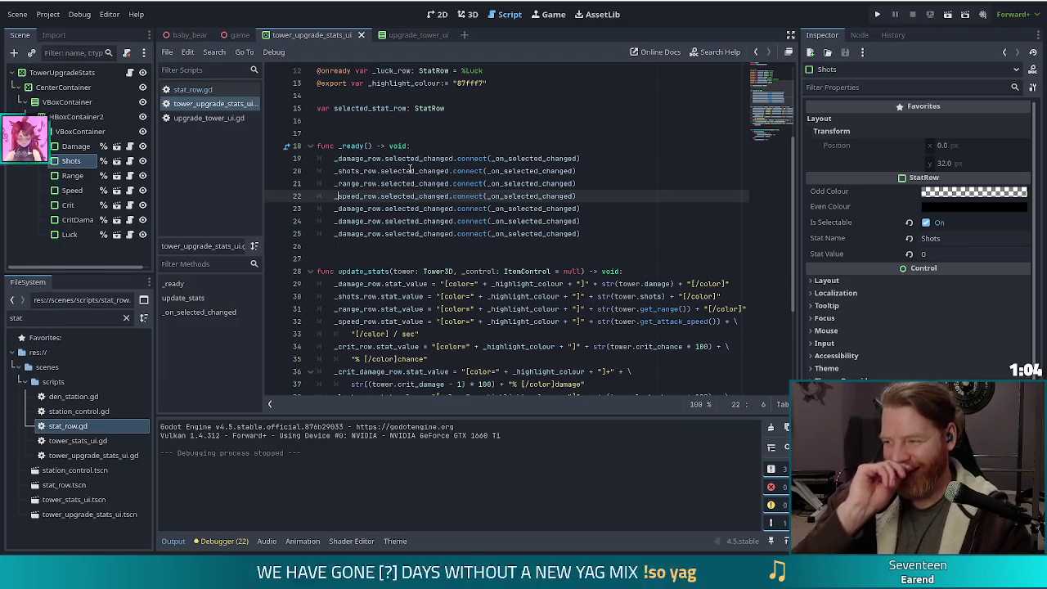
Step: Change the connections on lines 23–25 to _crit_row, _crit_damage_row and _luck_row
key(Right)
key(Right)
key(Right)
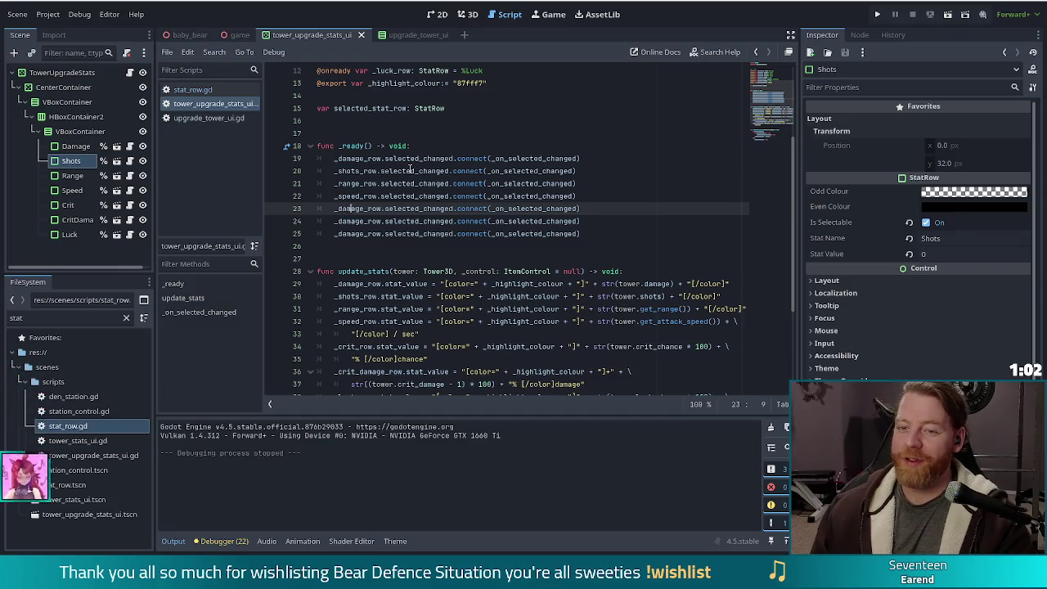
key(BackSpace)
key(BackSpace)
key(BackSpace)
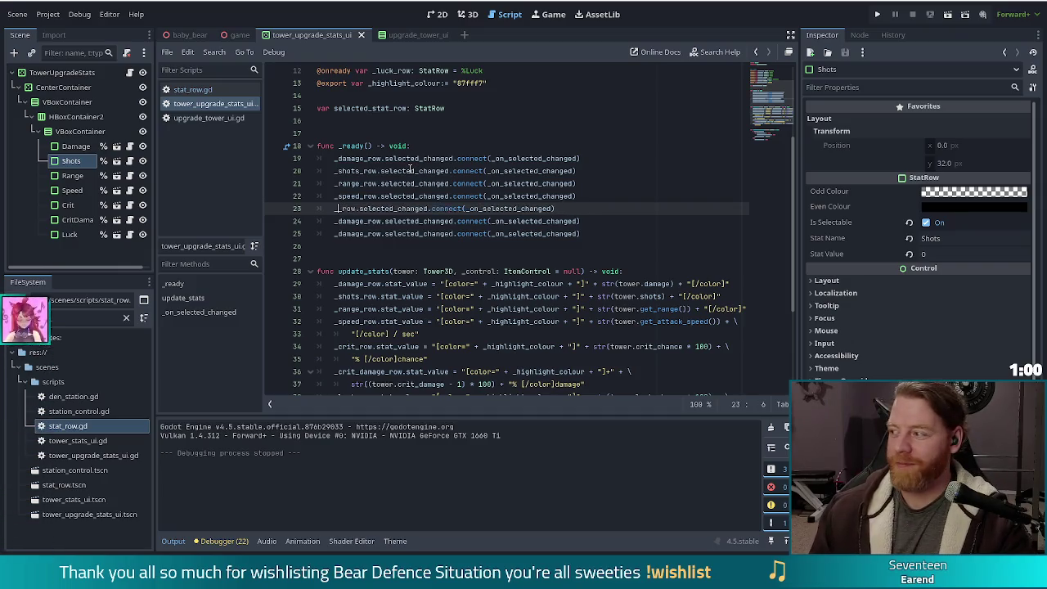
text(c)
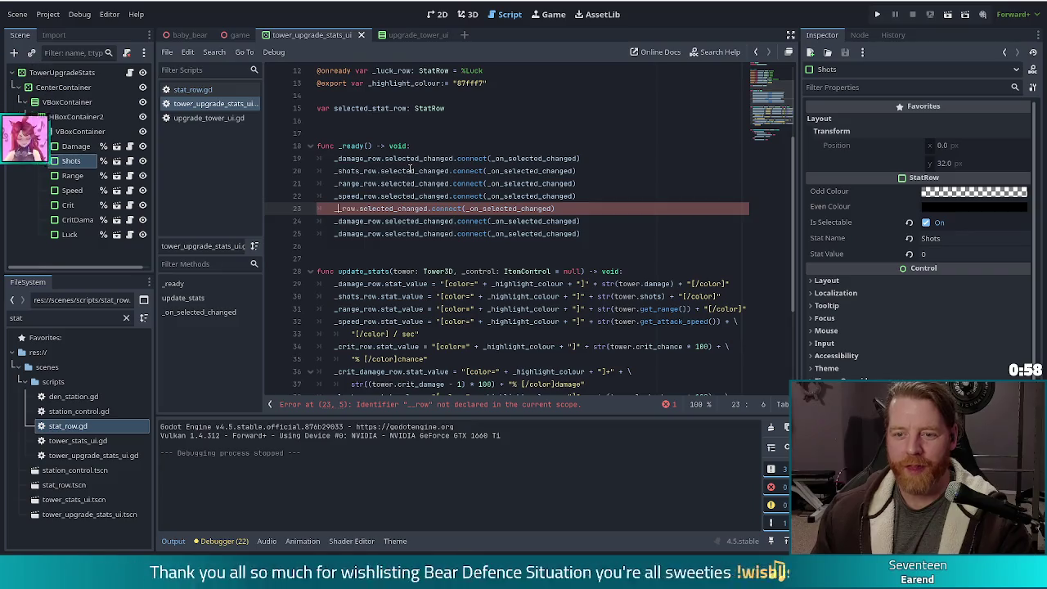
text(rit)
key(Down)
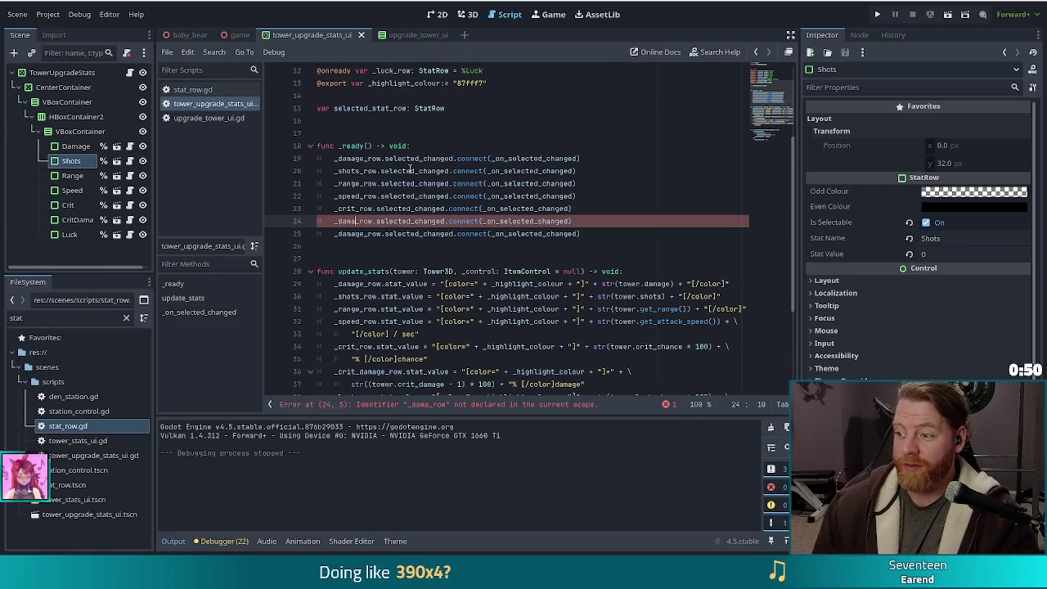
key(BackSpace)
key(BackSpace)
key(BackSpace)
key(BackSpace)
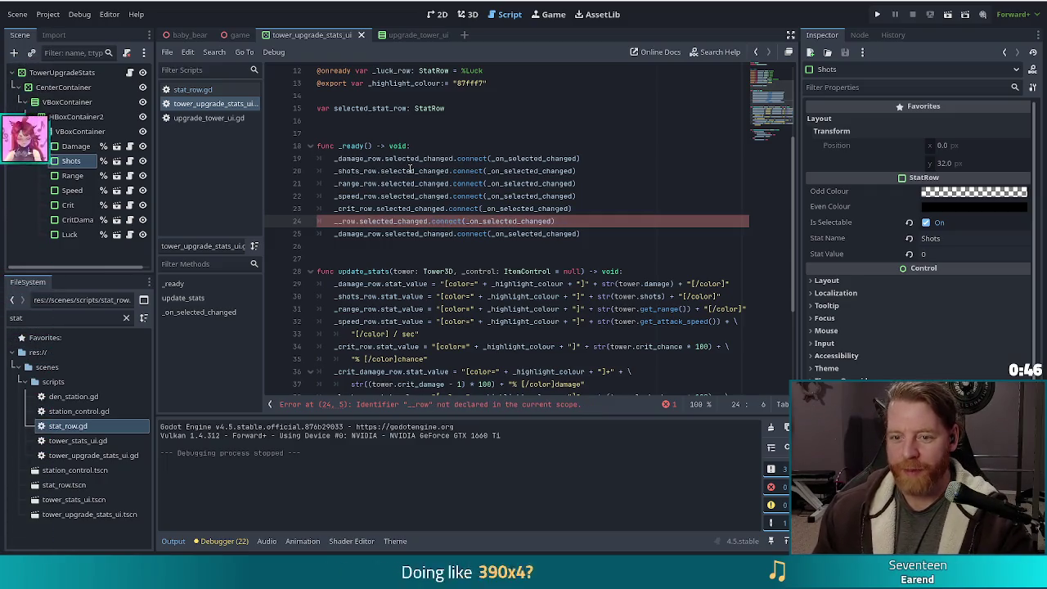
text(crit_damage)
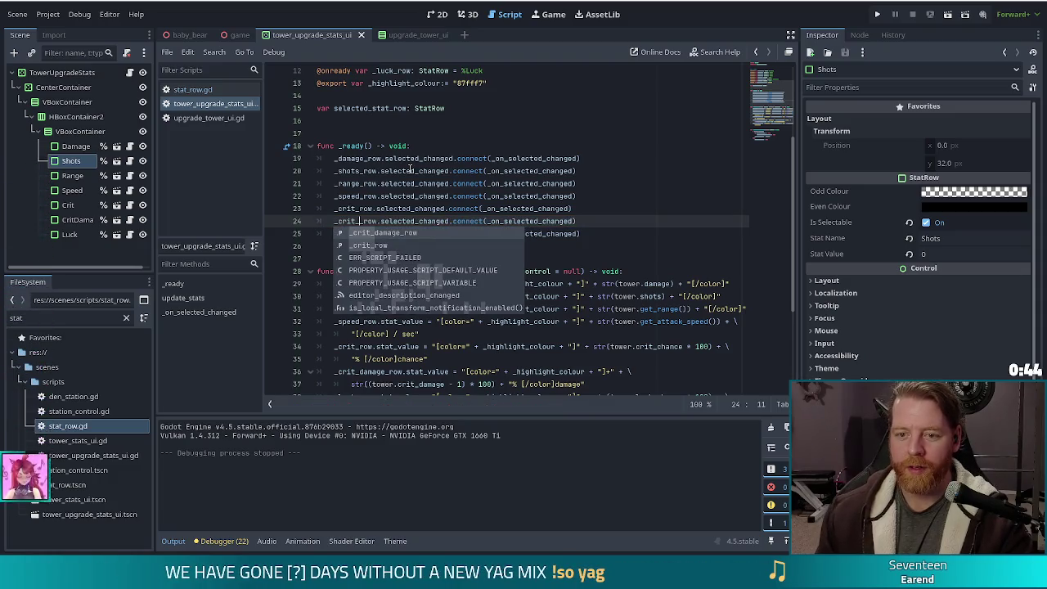
key(Escape)
key(Down)
key(Left)
key(Left)
key(Left)
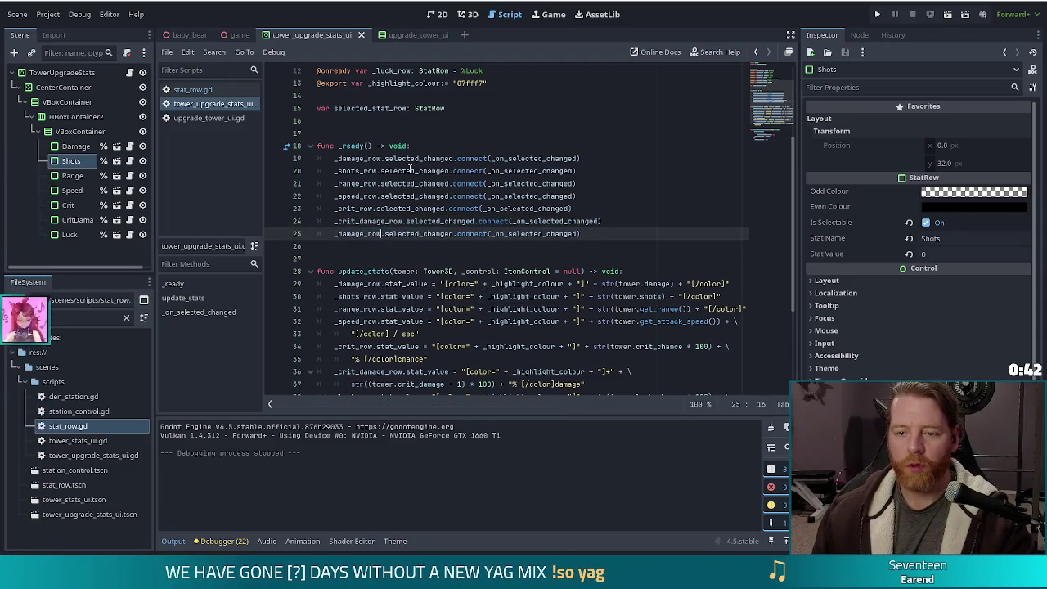
key(BackSpace)
key(BackSpace)
key(BackSpace)
text(luck)
key(Escape)
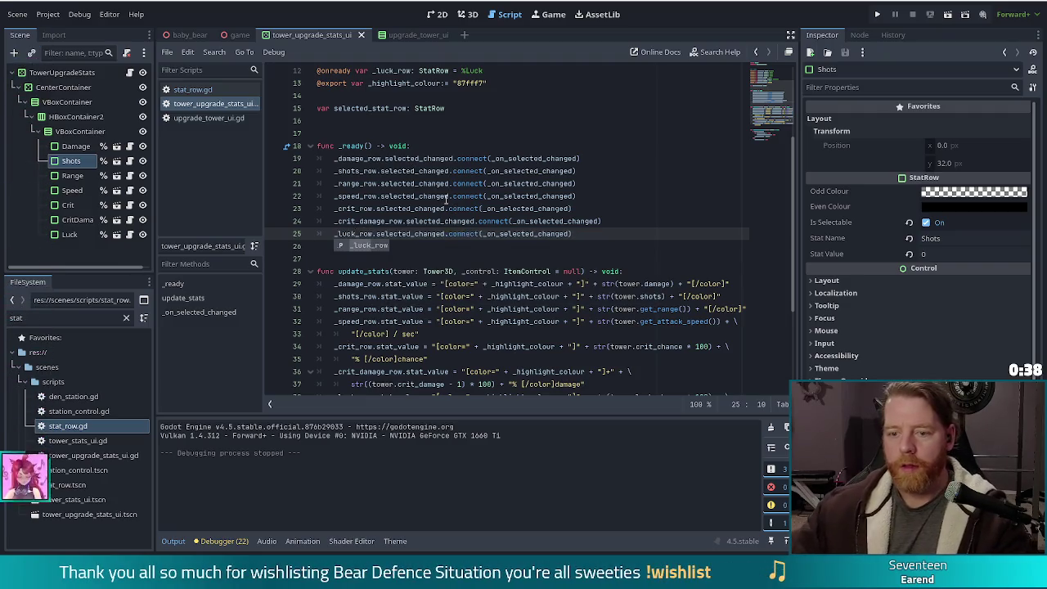
scroll(322, 337, down, 4)
click(400, 309)
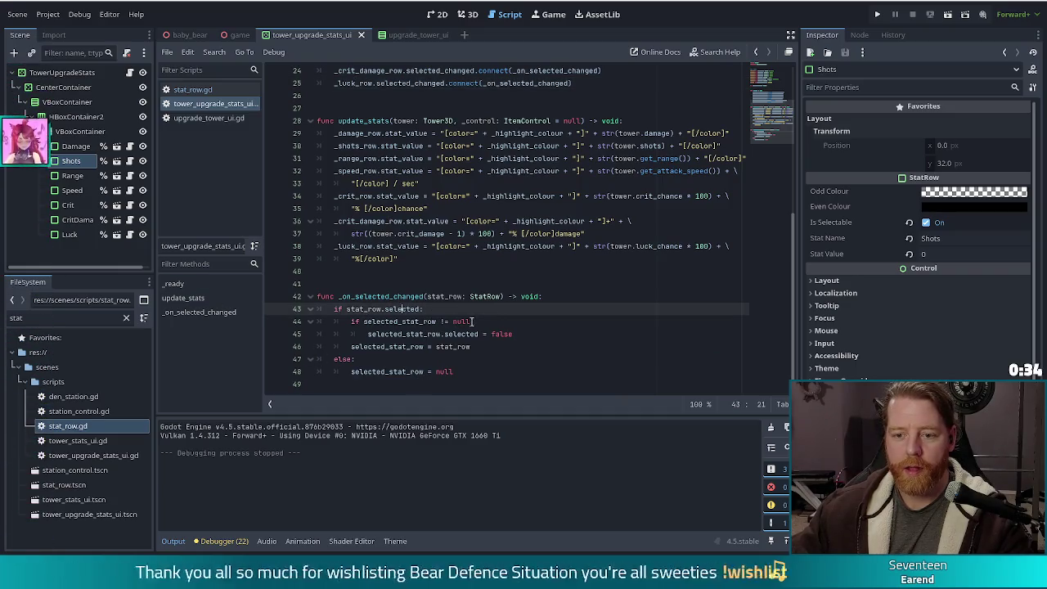
ctrl+click(401, 309)
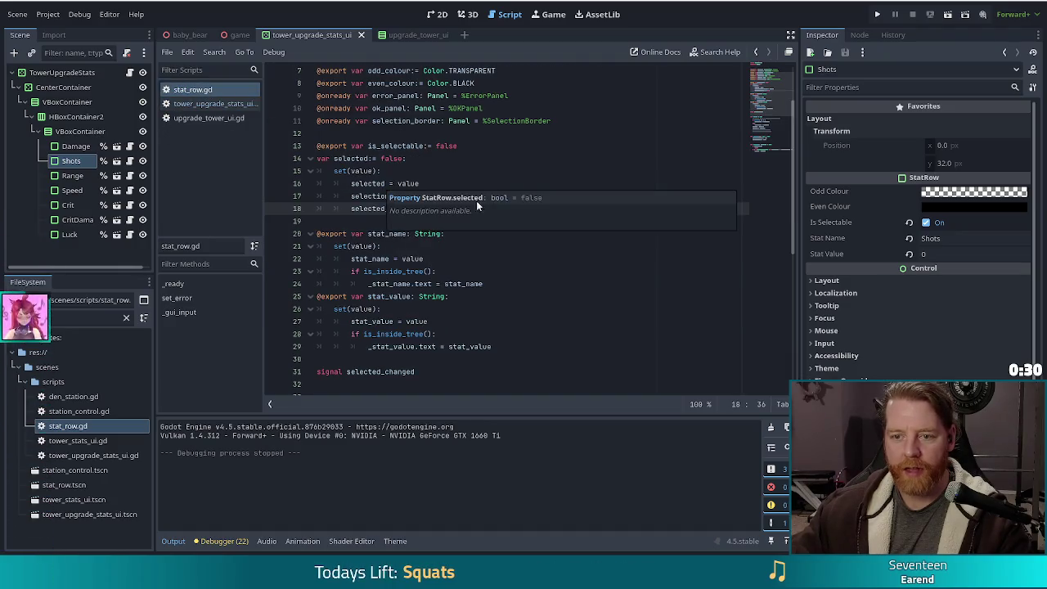
key(alt+Left)
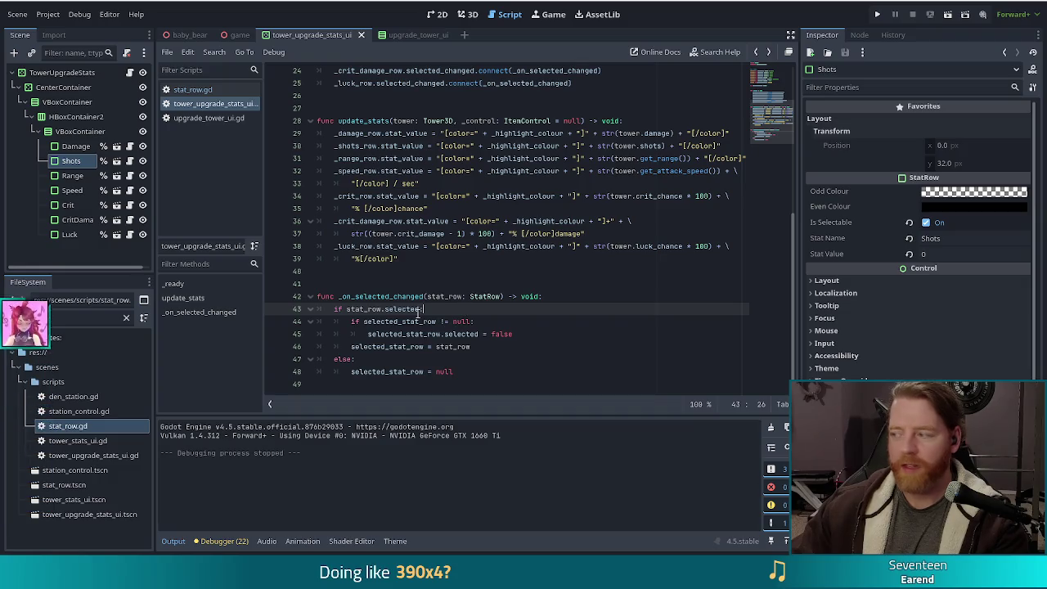
mouse_move(417, 315)
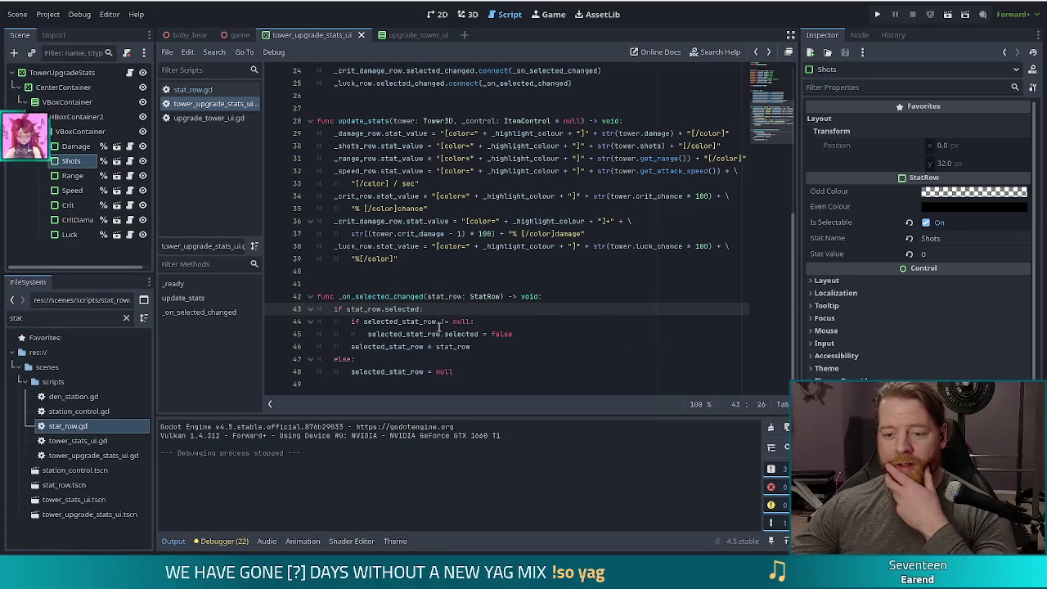
Step: Check the line deselecting the previous selected_stat_row, then run the project to test it
click(445, 333)
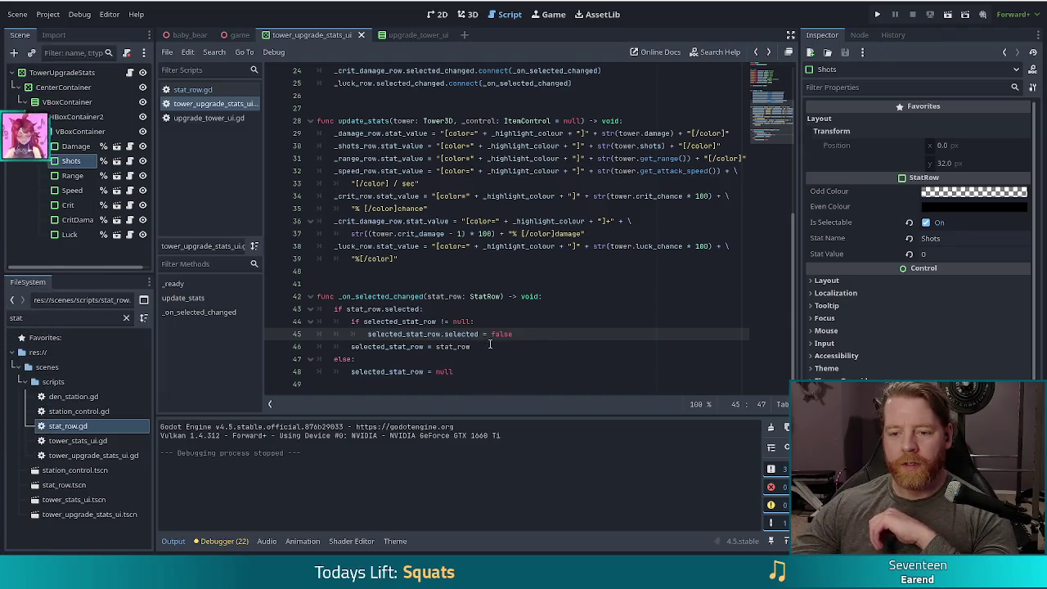
scroll(540, 334, up, 6)
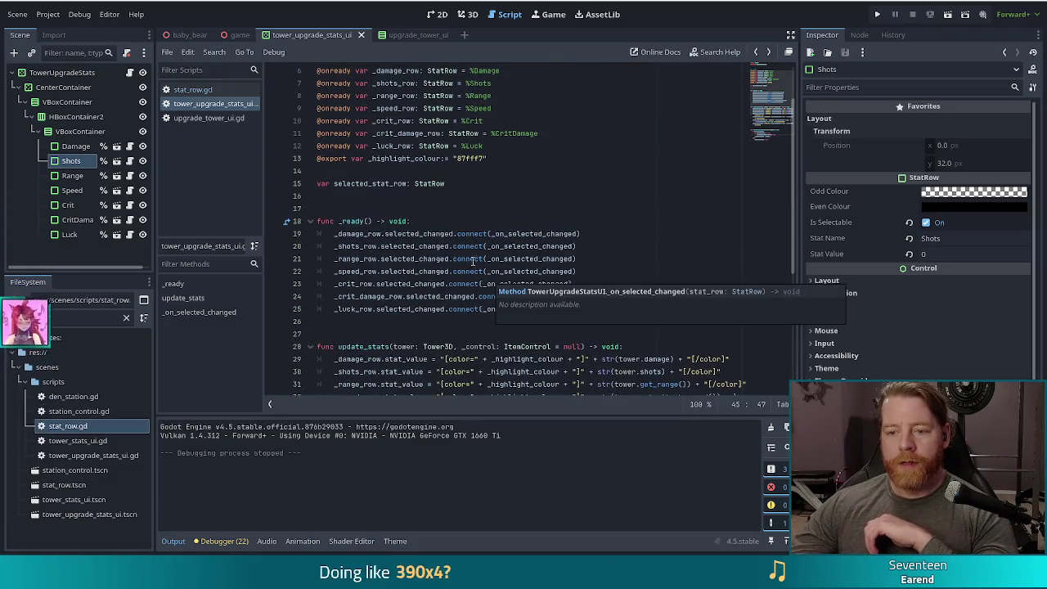
scroll(404, 252, down, 6)
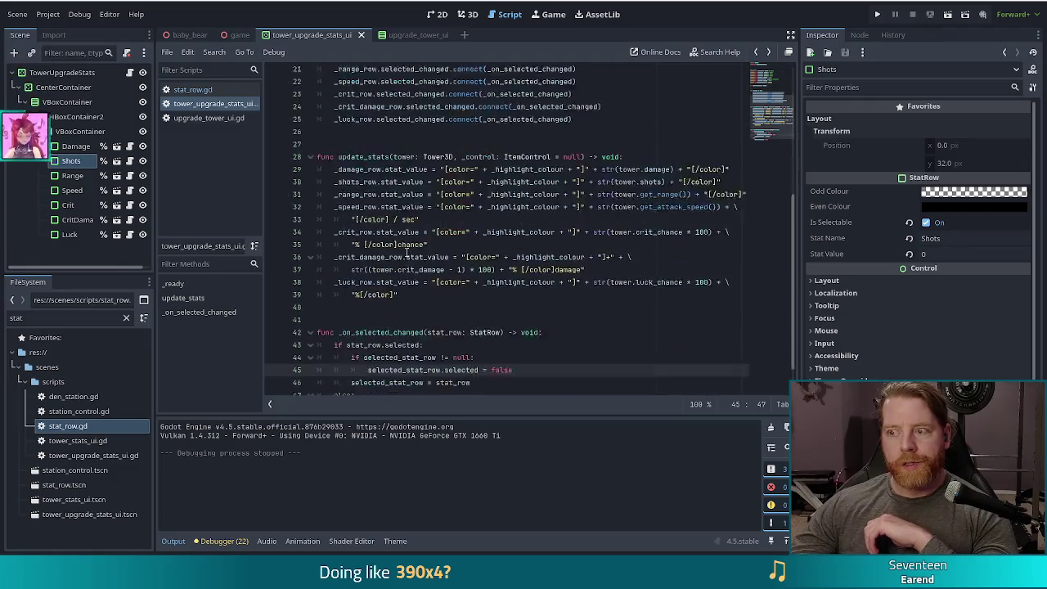
click(876, 14)
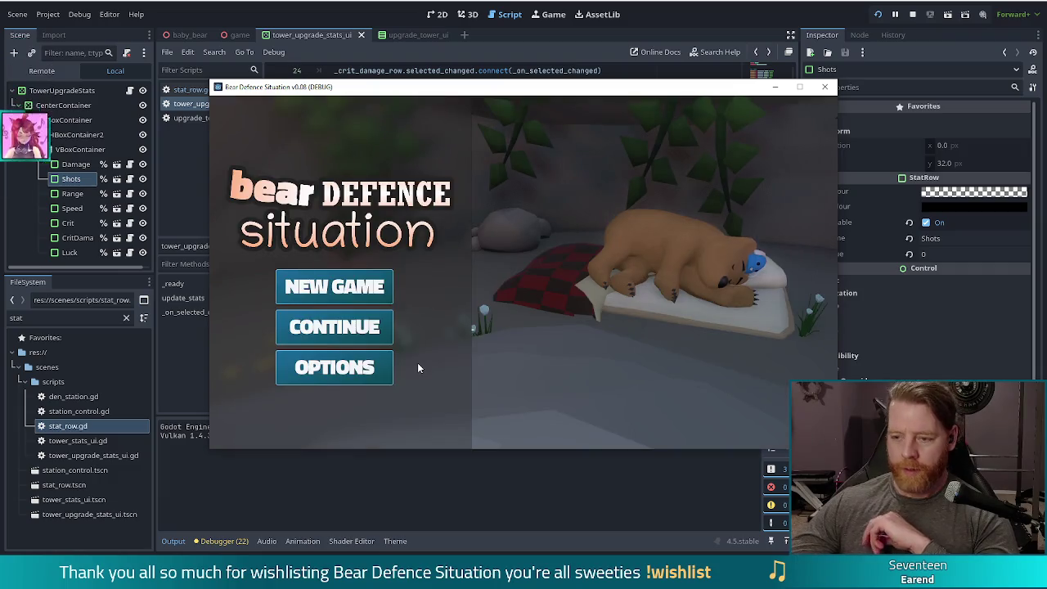
Step: Start a new game, play the first wave, and dismiss three Wave Complete summaries
click(366, 302)
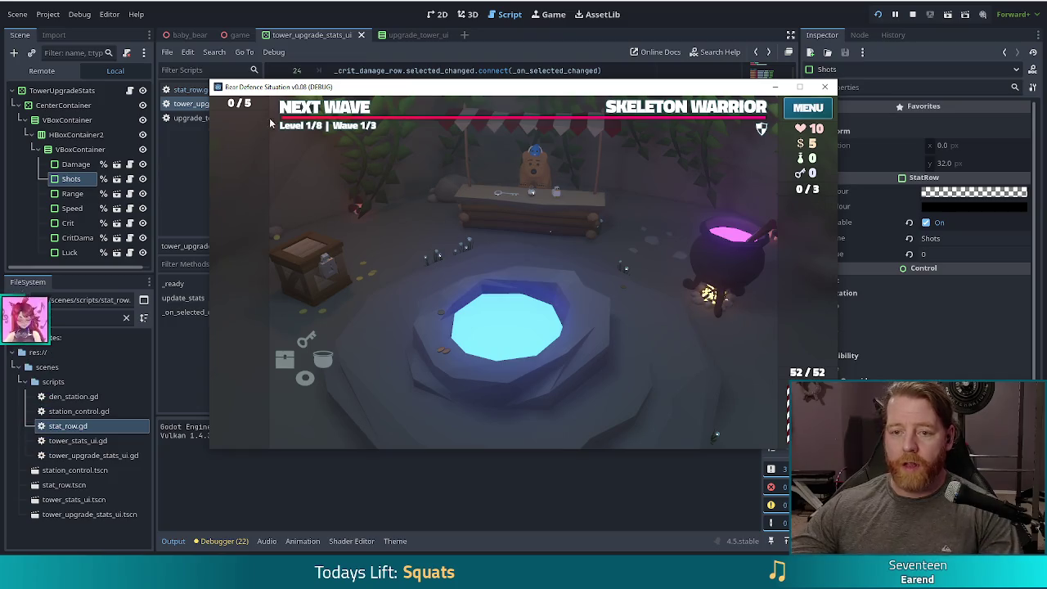
click(329, 110)
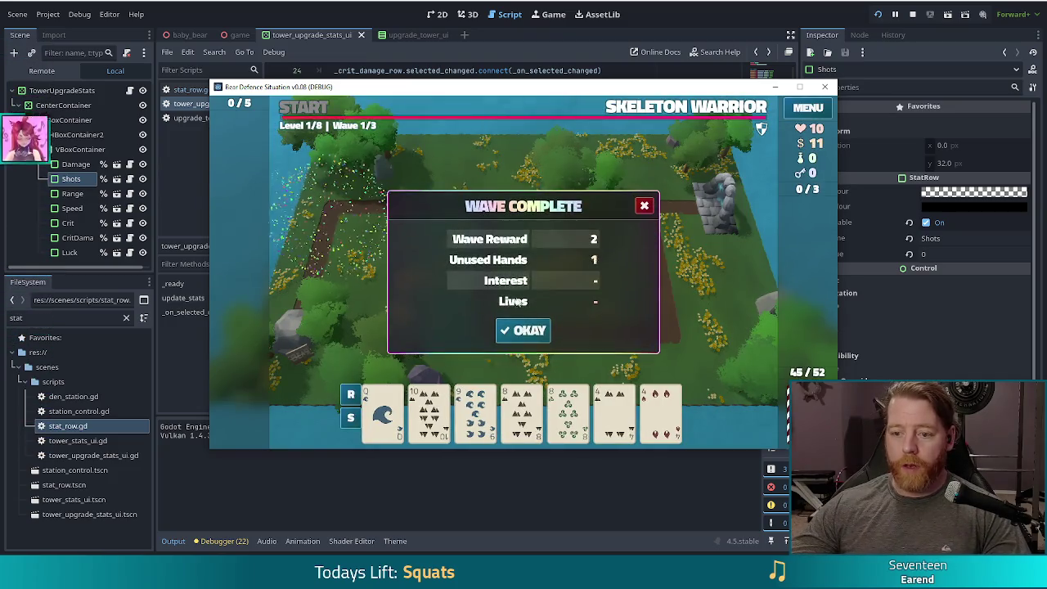
click(516, 330)
click(515, 330)
click(519, 329)
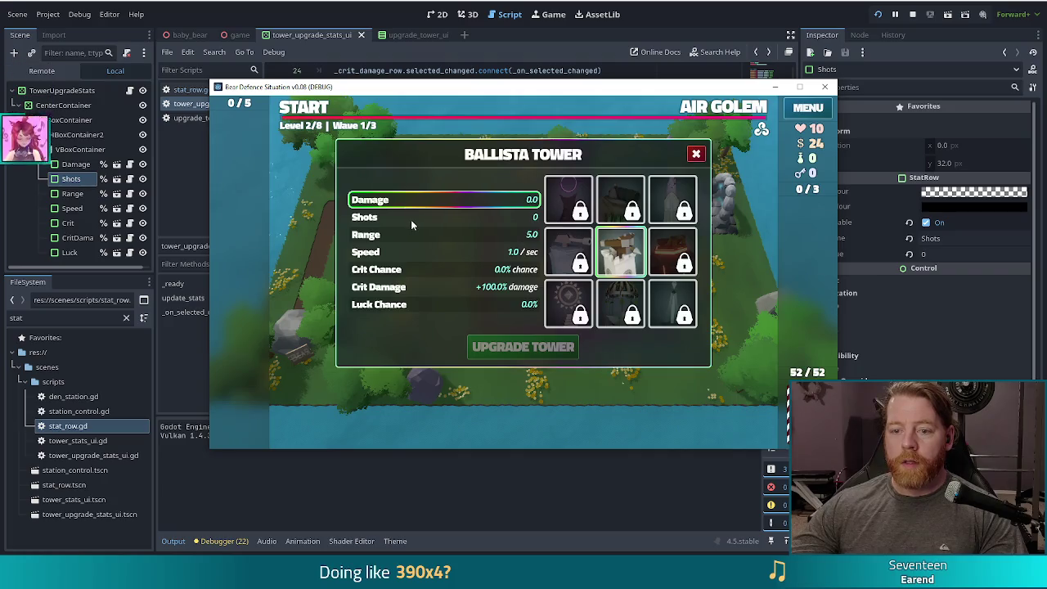
Step: Select the Damage, Shots, Range, Speed and Luck Chance rows in turn, ending on Crit Chance
key(Down)
key(Down)
key(Down)
key(Down)
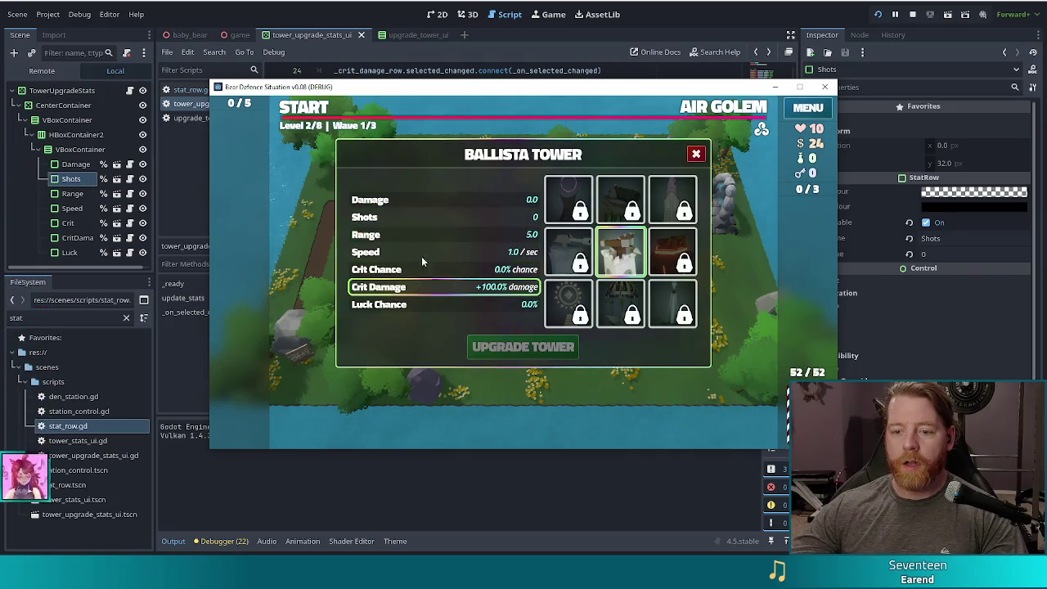
key(Up)
key(Up)
key(Up)
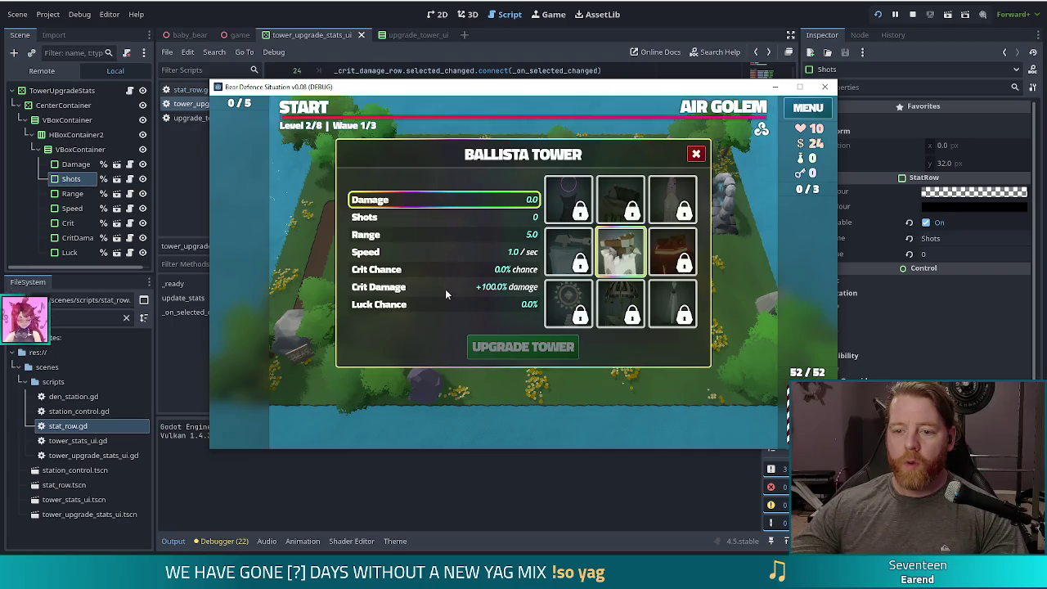
click(452, 263)
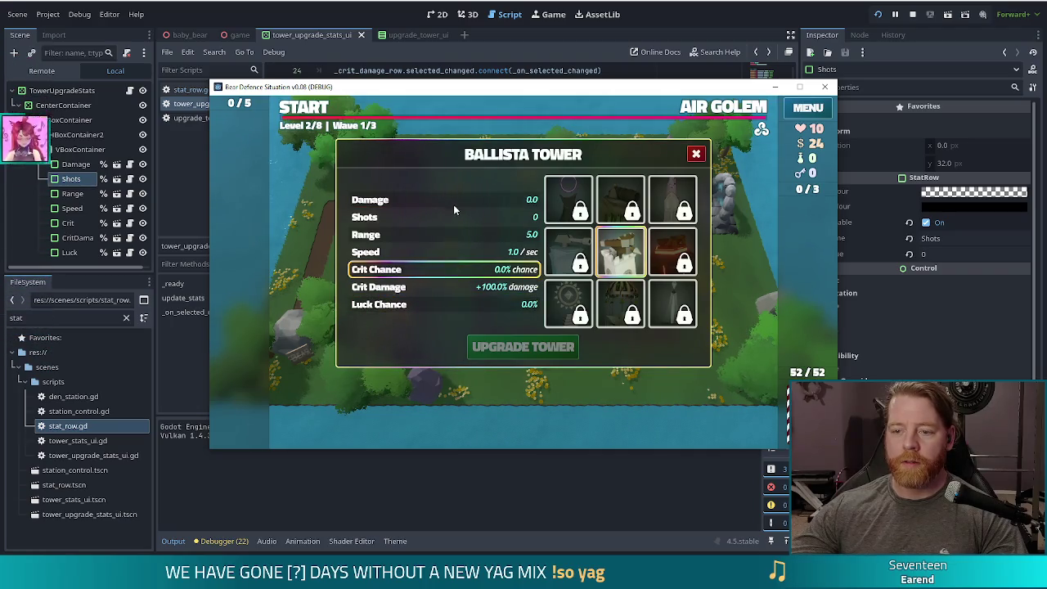
click(452, 217)
click(455, 199)
click(434, 253)
click(449, 236)
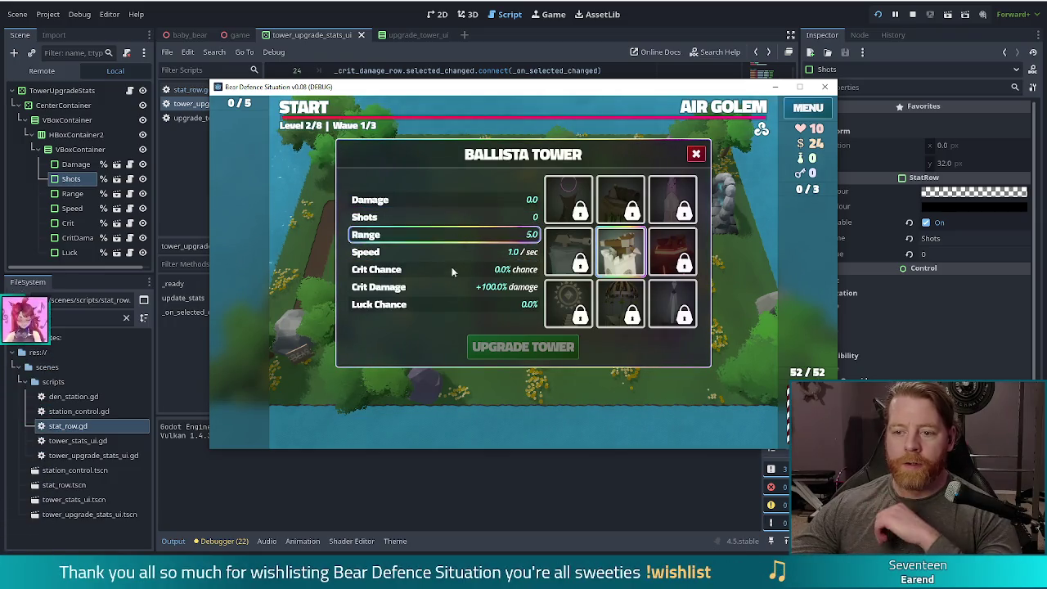
click(456, 304)
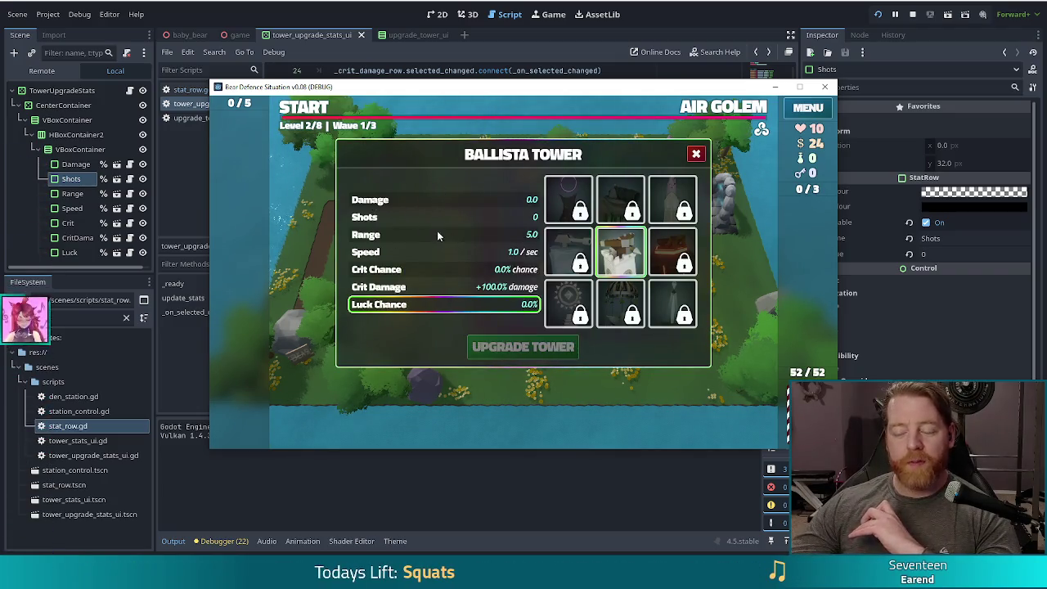
click(459, 201)
click(426, 255)
click(482, 269)
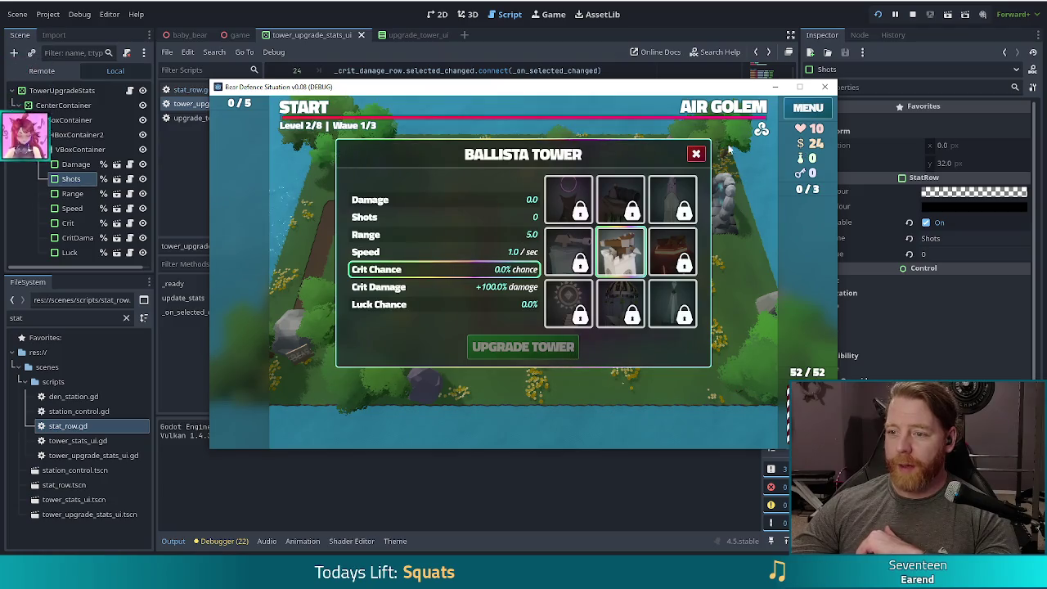
mouse_move(522, 283)
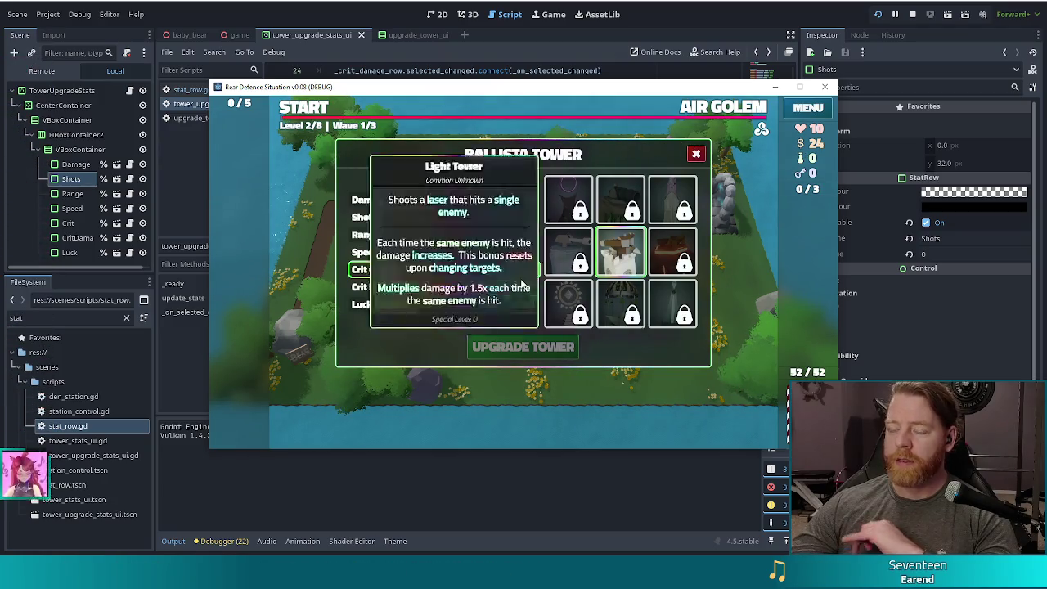
Step: Close the Ballista Tower panel, view the Level 2 Air Golem wave info, and stop the game
click(696, 155)
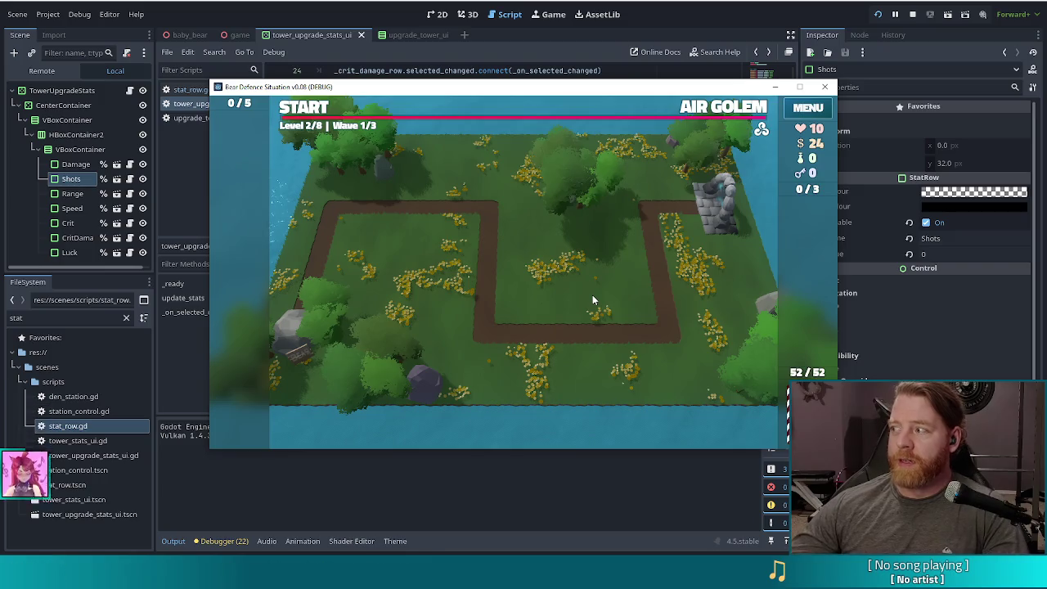
click(877, 13)
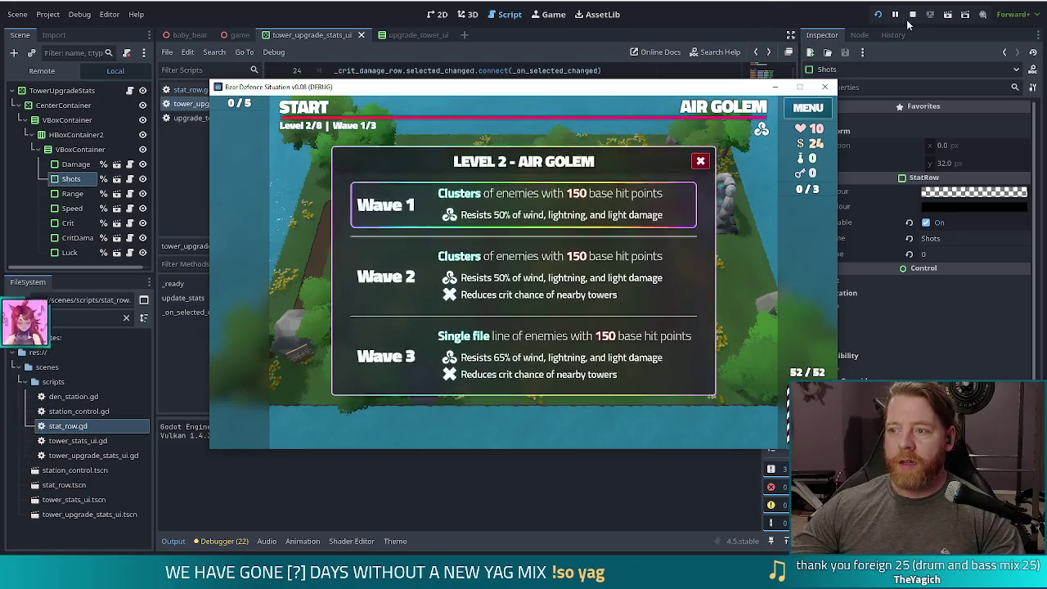
click(913, 14)
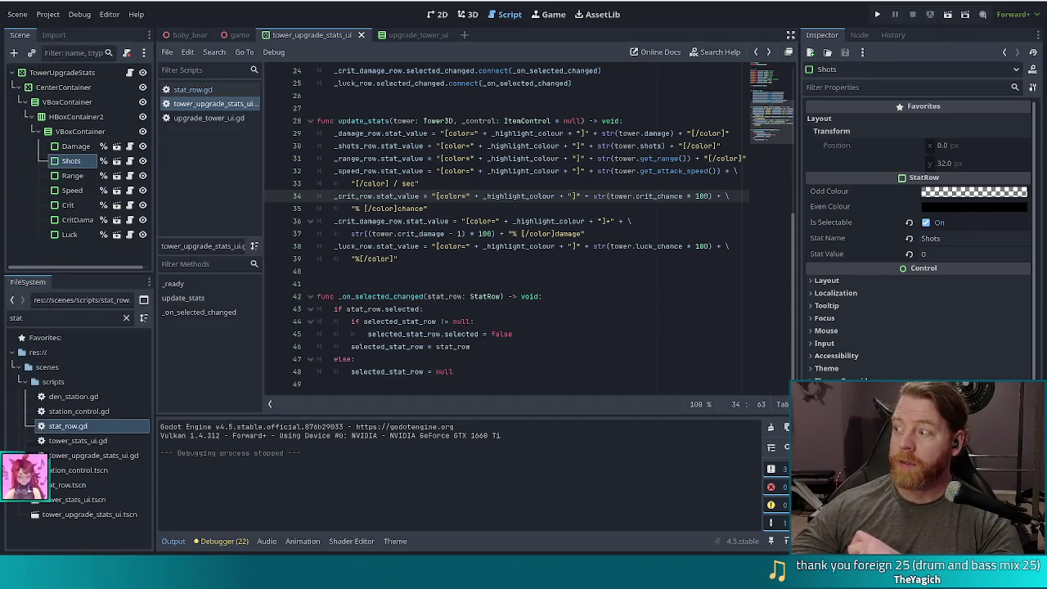
Step: Review update_stats lines 35–39, including line 38's highlight colour, then open the game scene
click(581, 210)
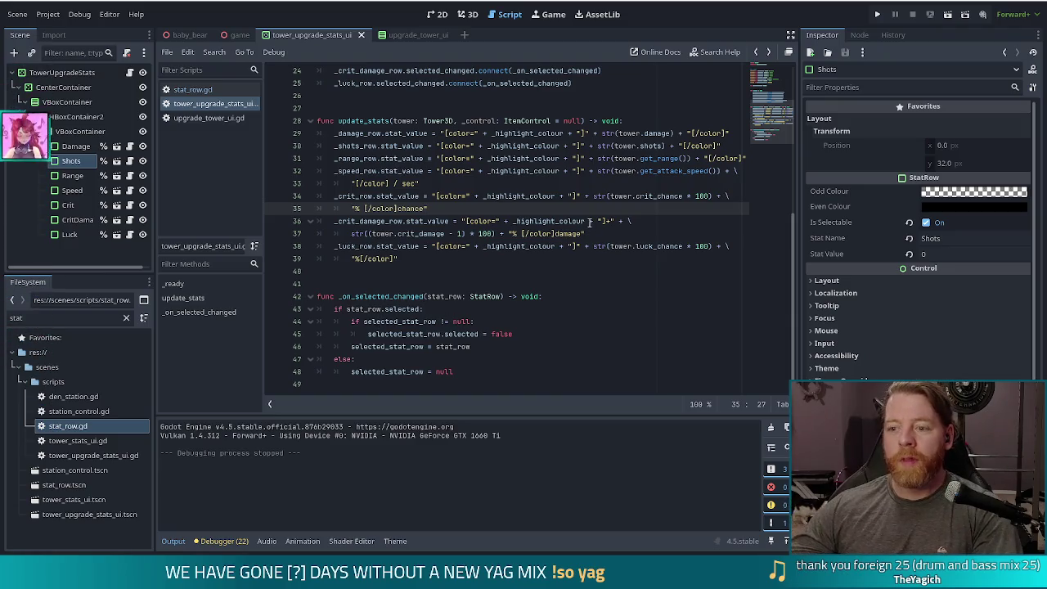
click(589, 221)
click(618, 245)
click(621, 237)
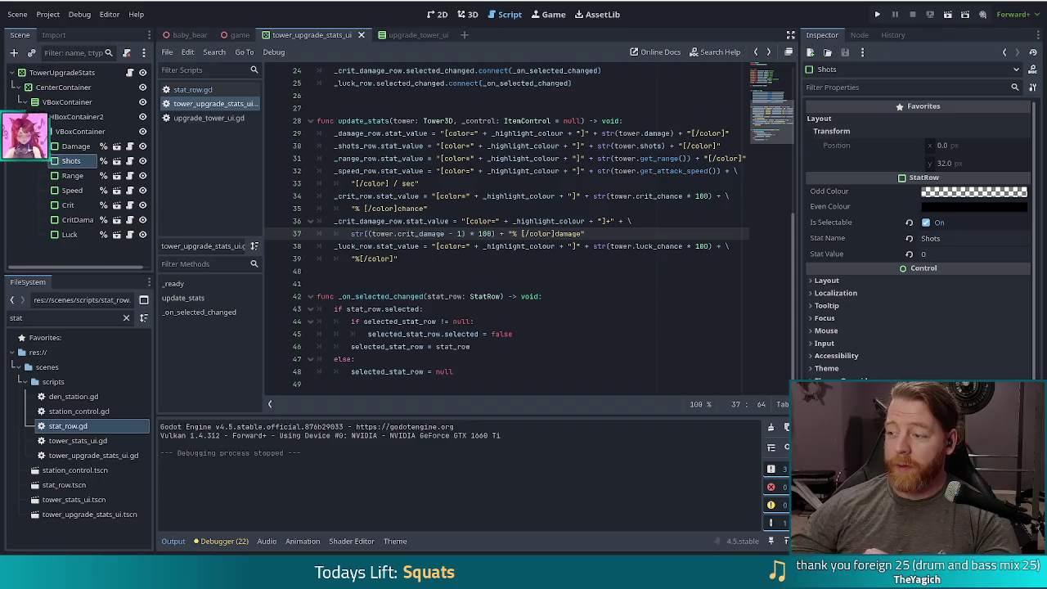
click(414, 258)
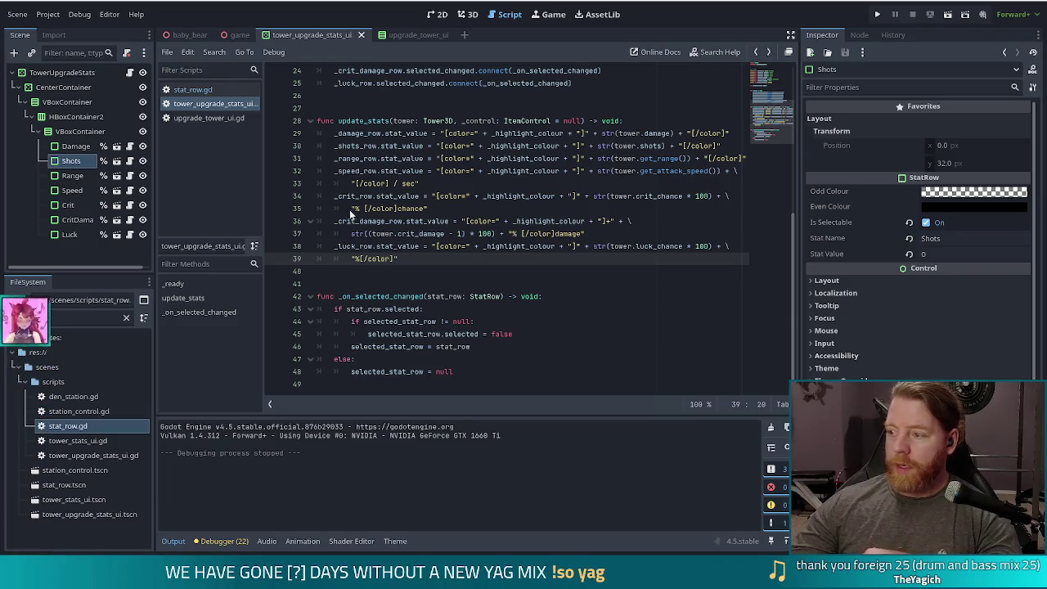
click(531, 245)
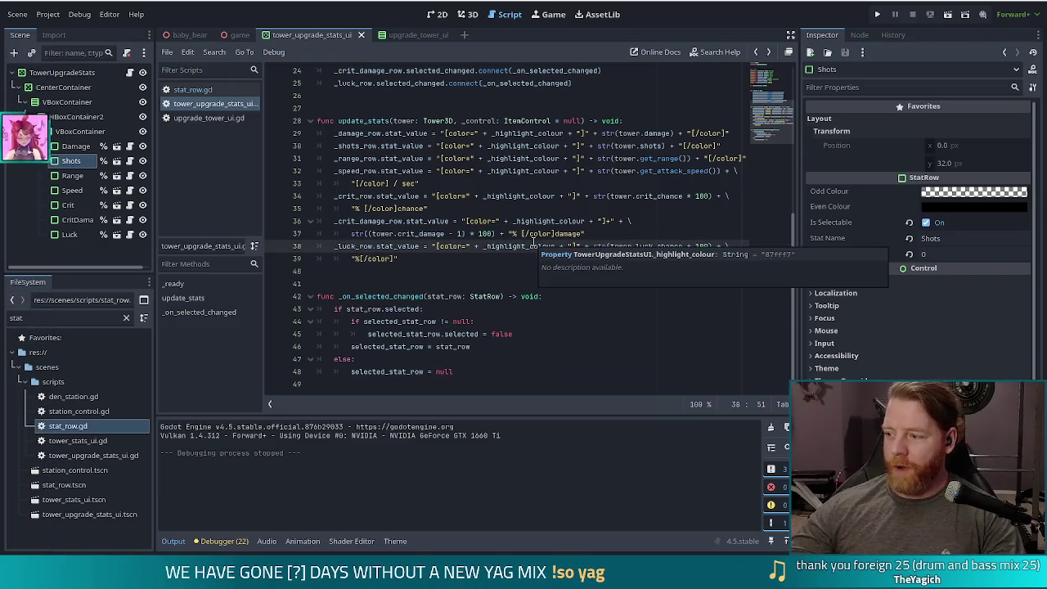
click(404, 134)
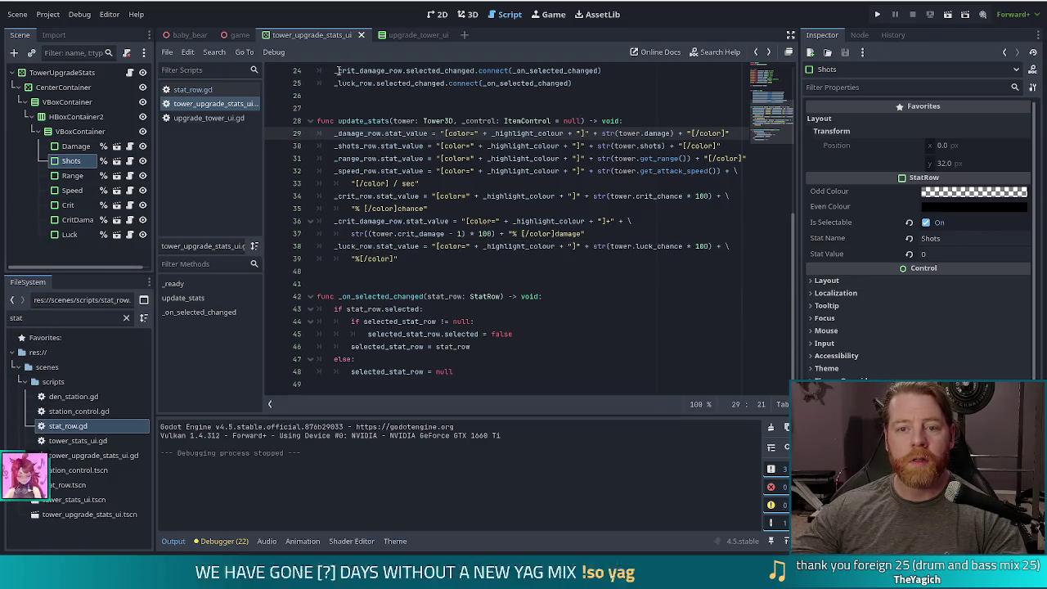
click(240, 34)
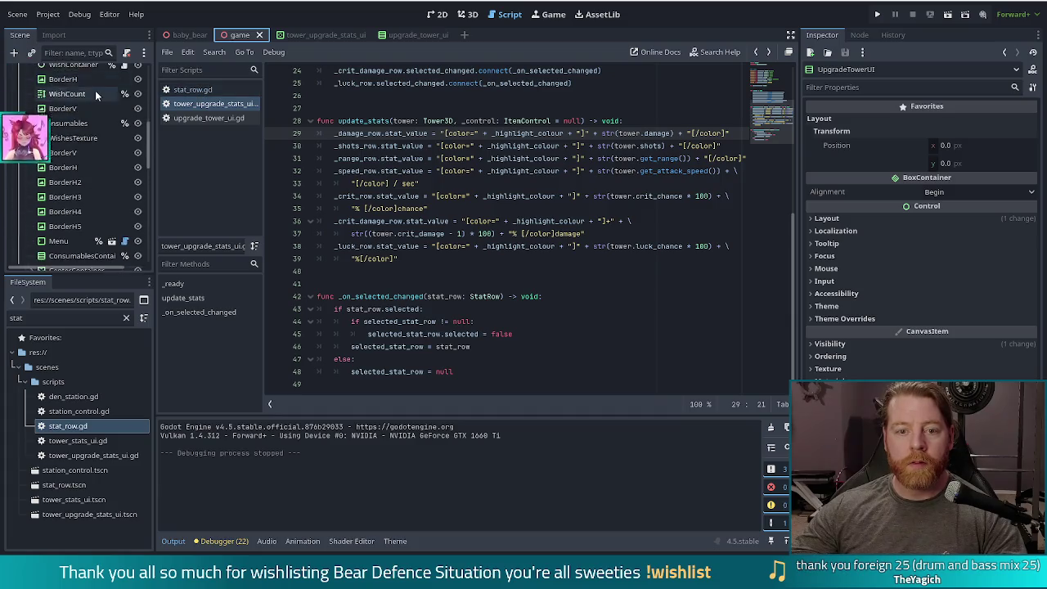
Step: Select the _upgrade_tower_ui.show_dialog() line inside _end_wave of game.gd
scroll(95, 91, up, 10)
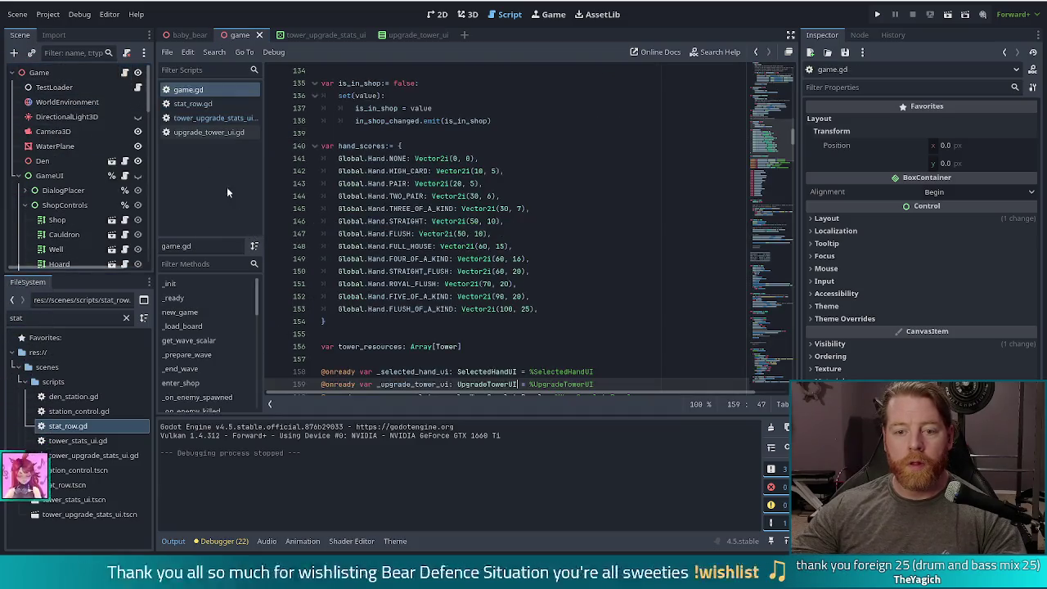
click(180, 351)
scroll(471, 321, down, 7)
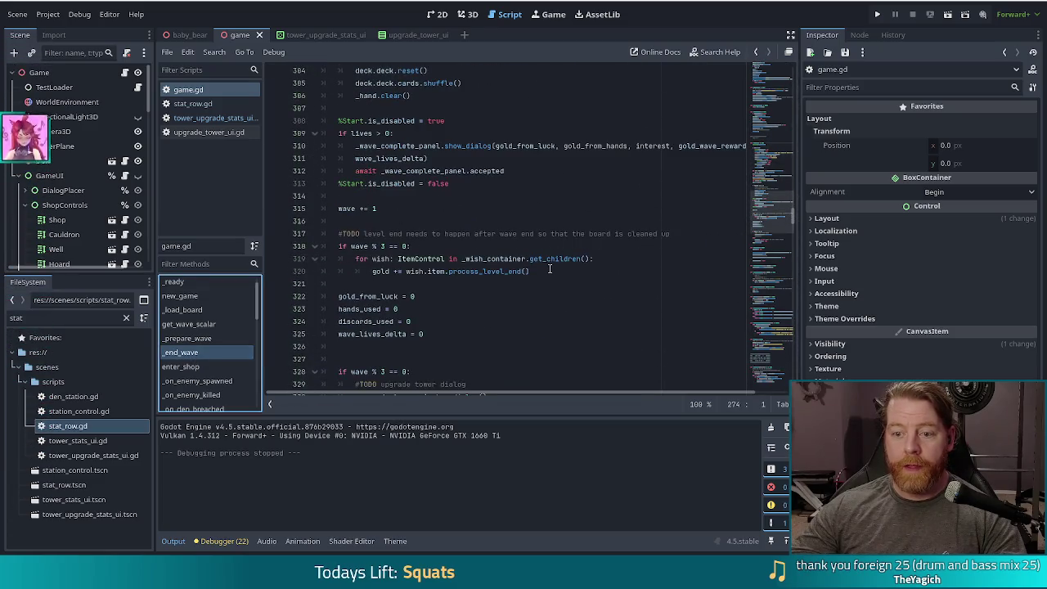
click(548, 270)
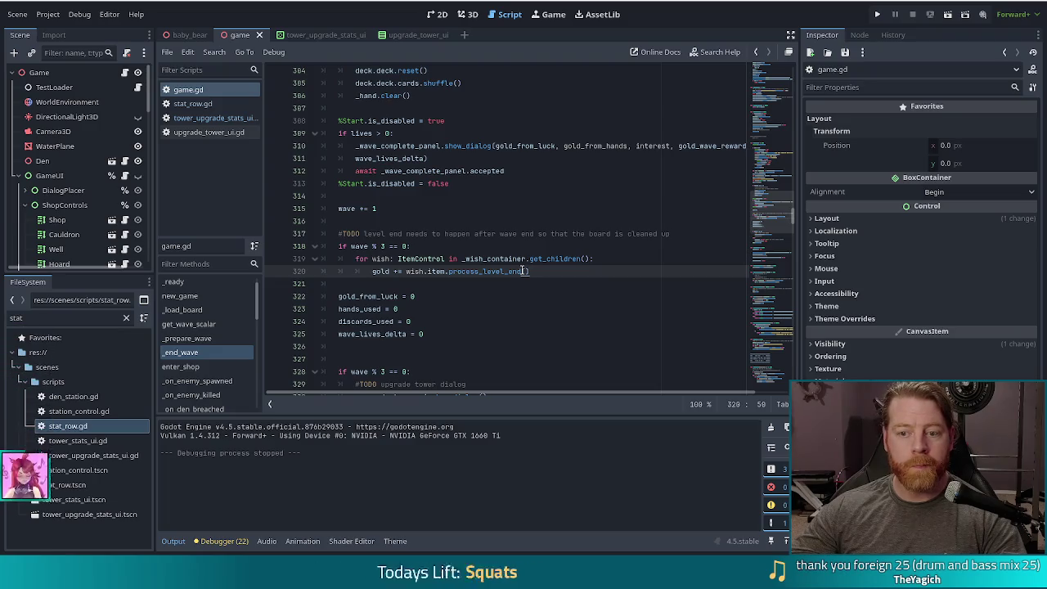
scroll(528, 270, down, 3)
click(510, 284)
key(shift+Up)
key(ctrl+c)
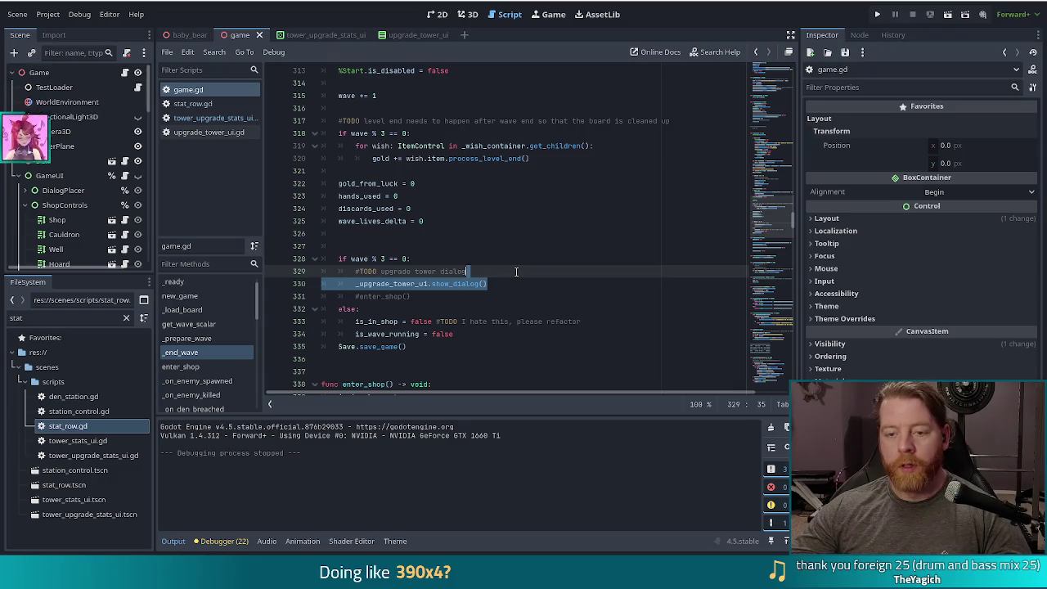
drag(765, 219, 768, 182)
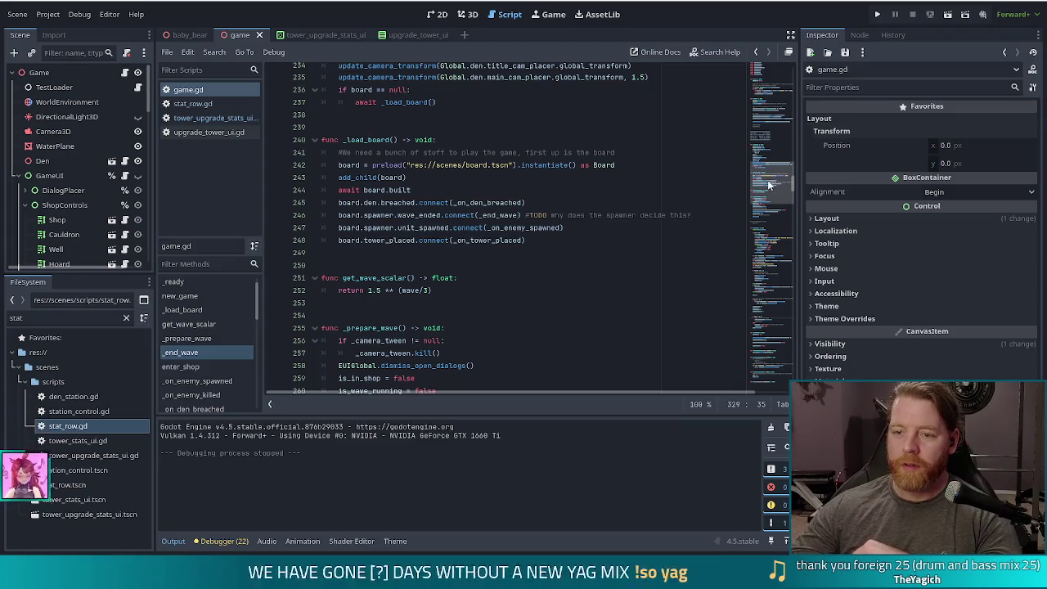
Step: Place the caret at the end of the await _load_board() line in new_game
click(206, 296)
scroll(515, 249, down, 5)
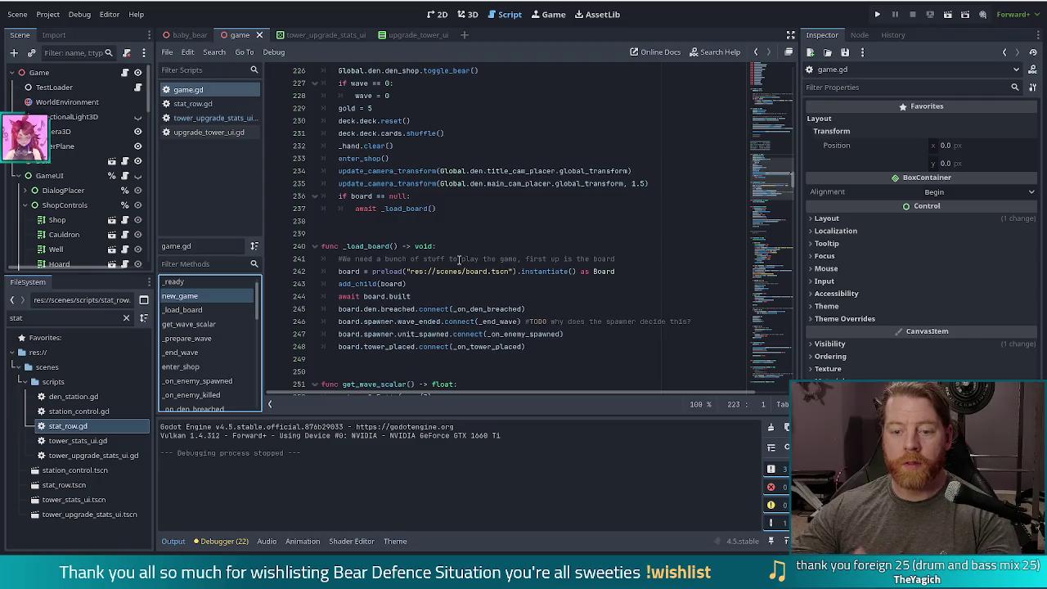
click(456, 211)
Step: Paste _upgrade_tower_ui.show_dialog() below await _load_board(), save game.gd, and run the project
key(ctrl+v)
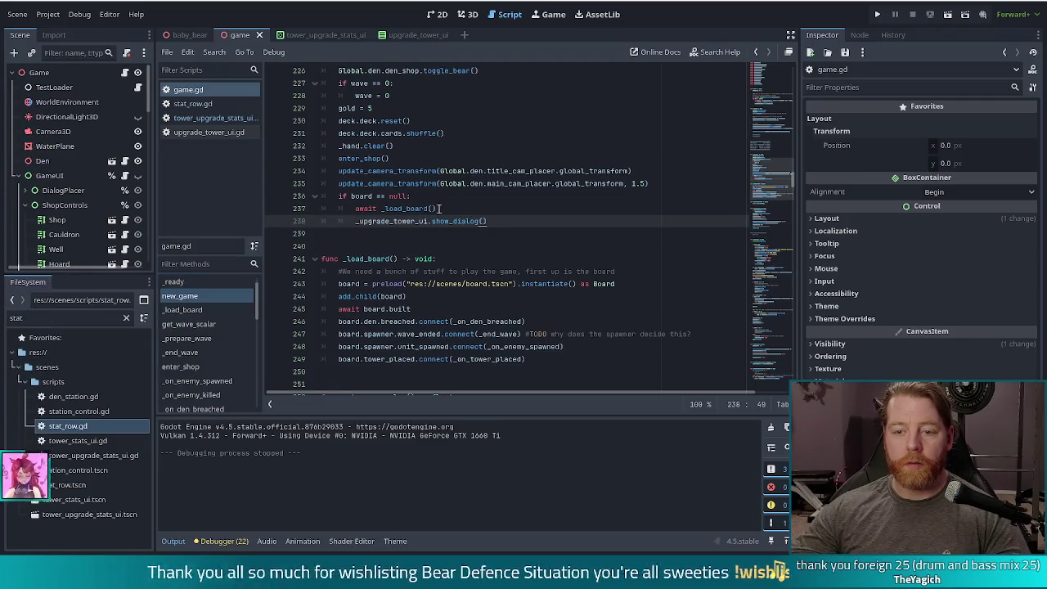
text(_)
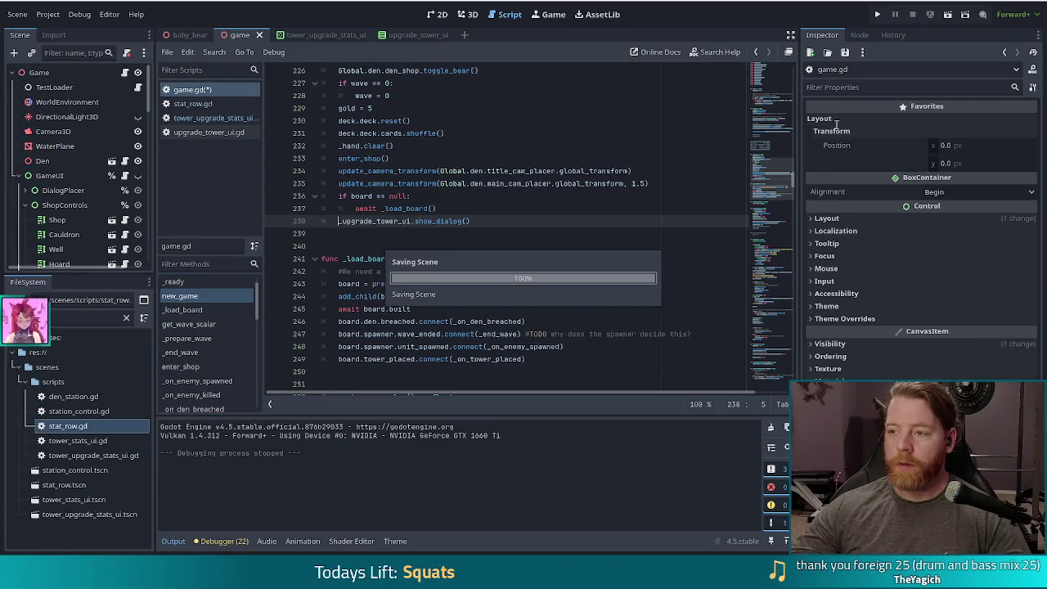
key(Escape)
click(877, 14)
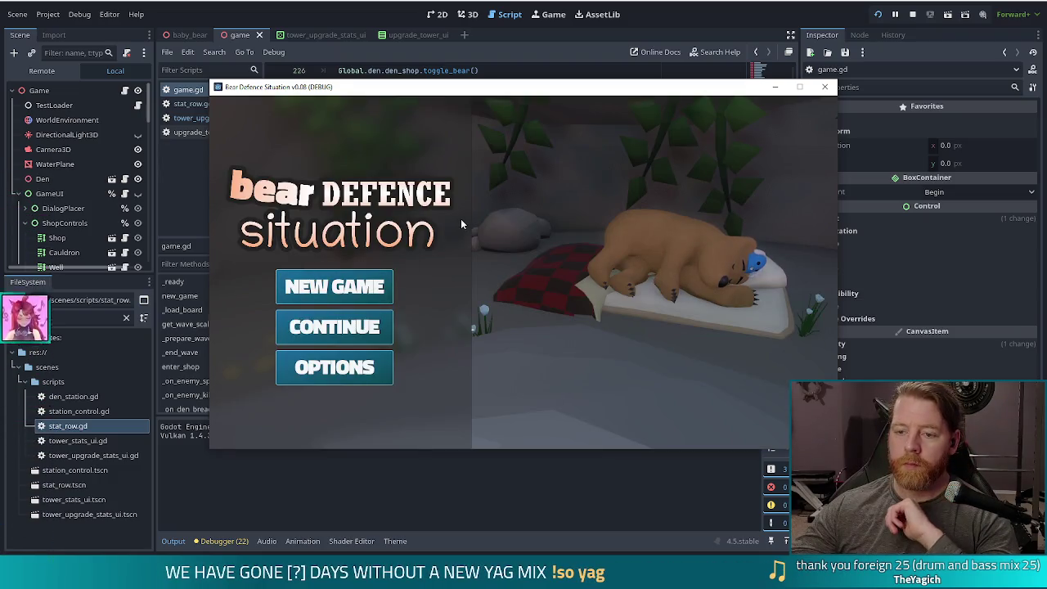
Step: Start a new game, view the Wind then Ballista Tower upgrades, select Shots, and close the game
click(360, 286)
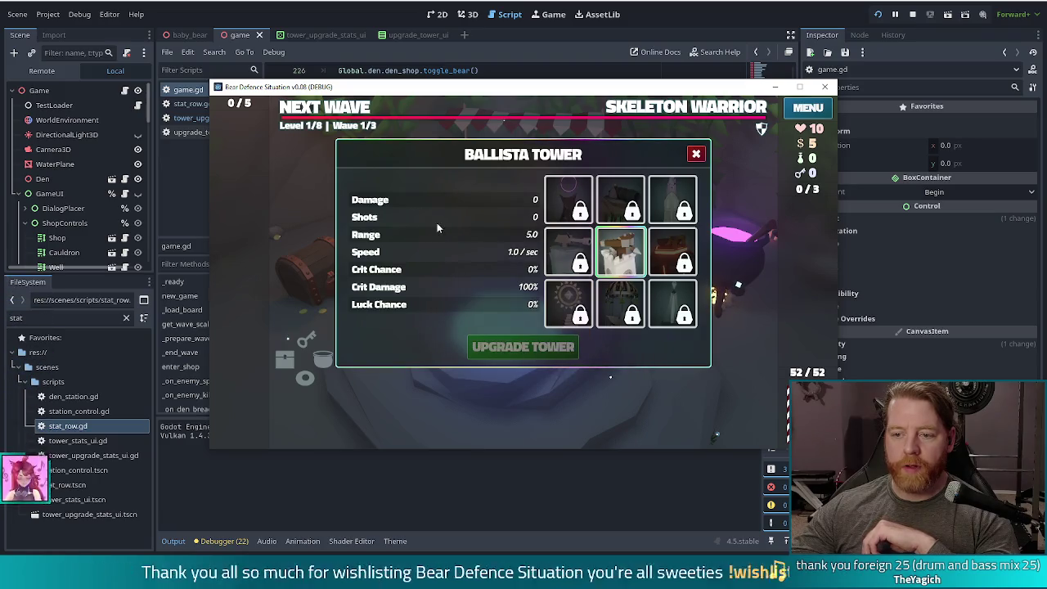
click(610, 311)
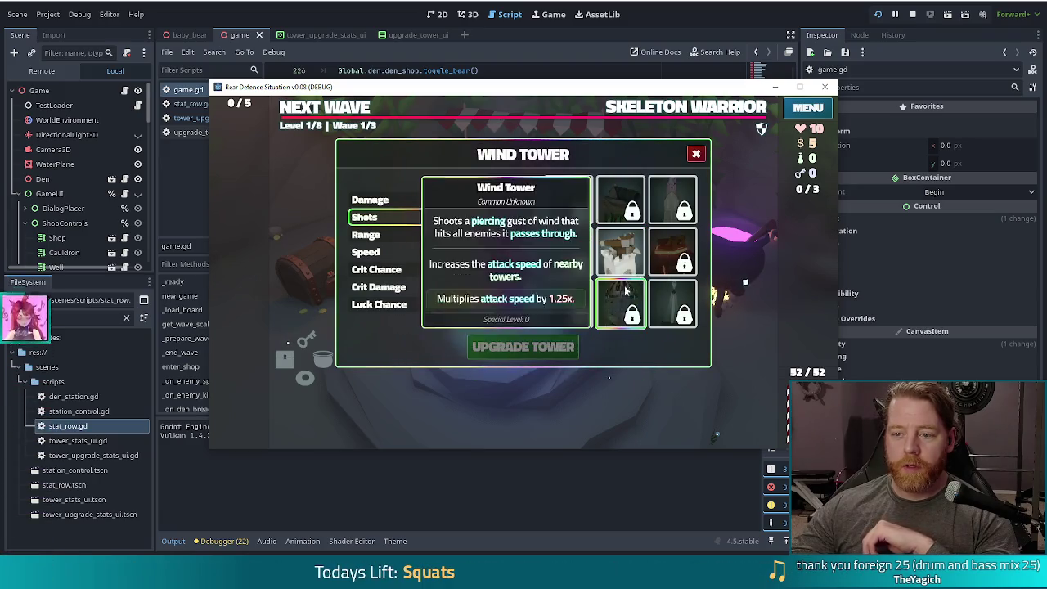
click(619, 246)
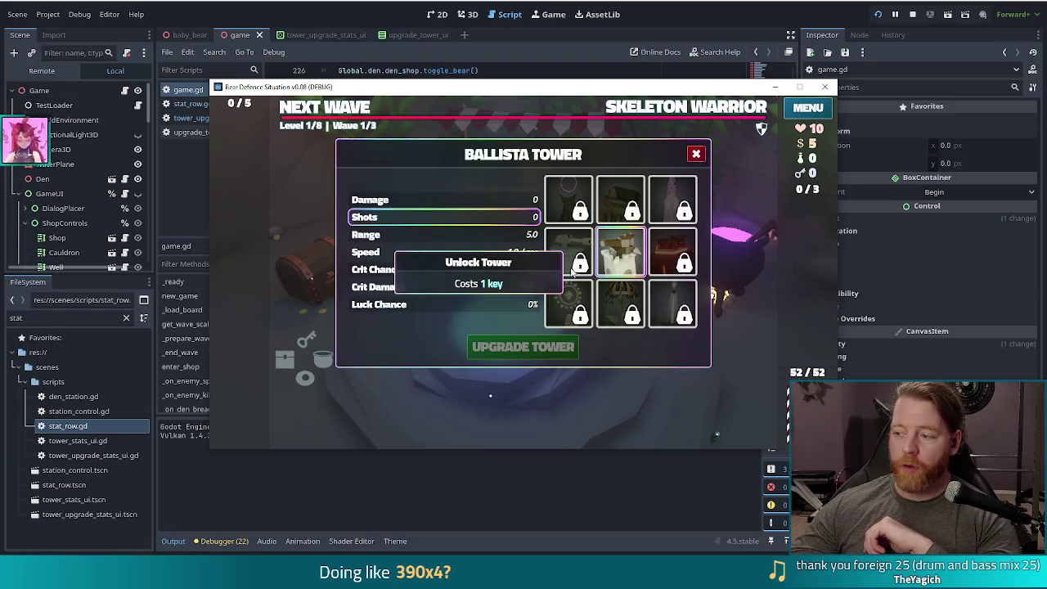
mouse_move(569, 270)
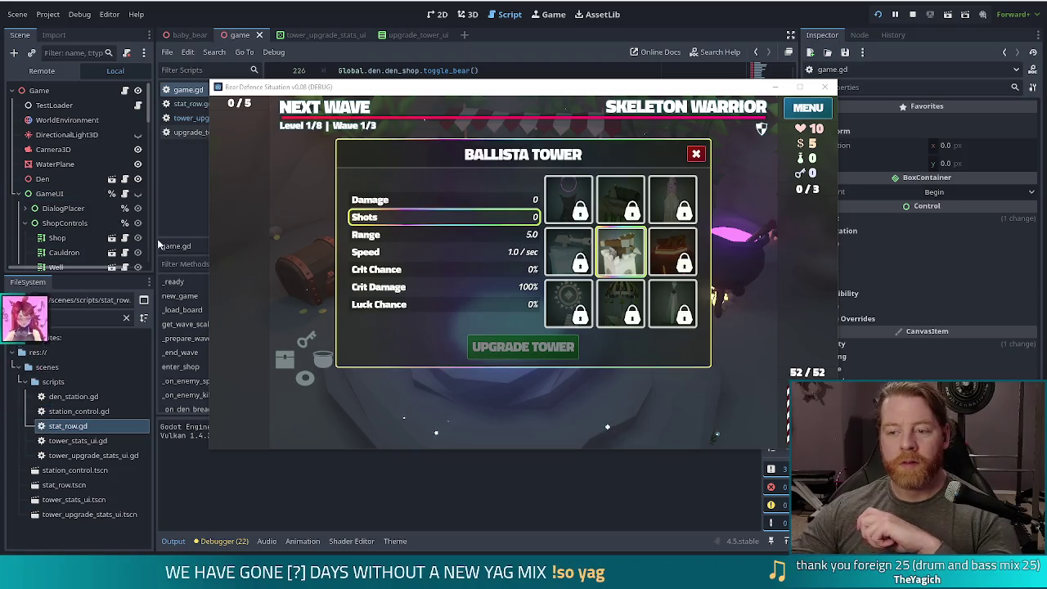
click(75, 284)
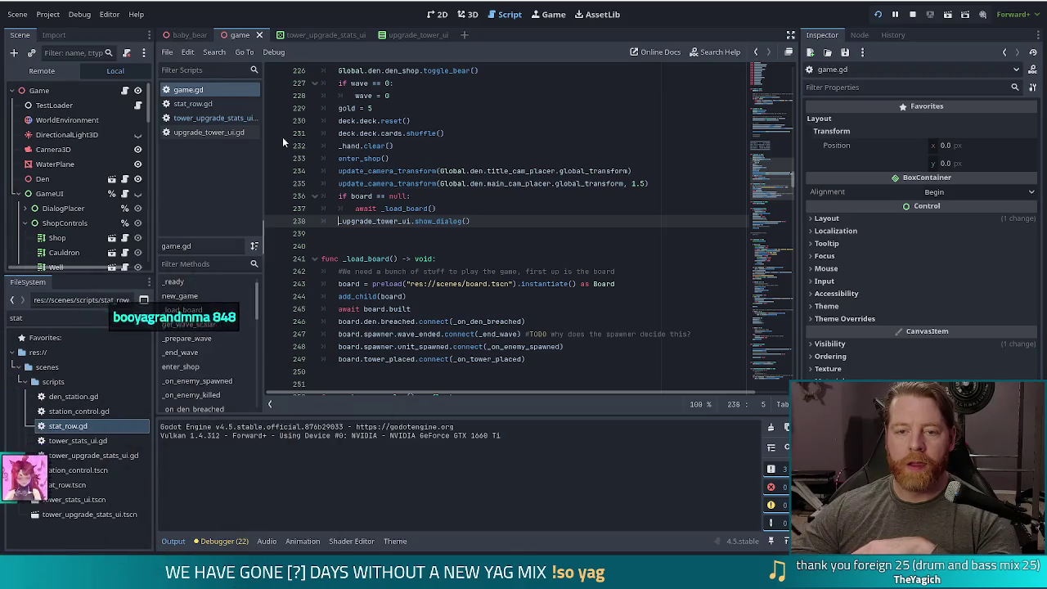
Step: In tower_upgrade_stats_ui.gd, start a signal declaration on a new line under selected_stat_row
click(205, 118)
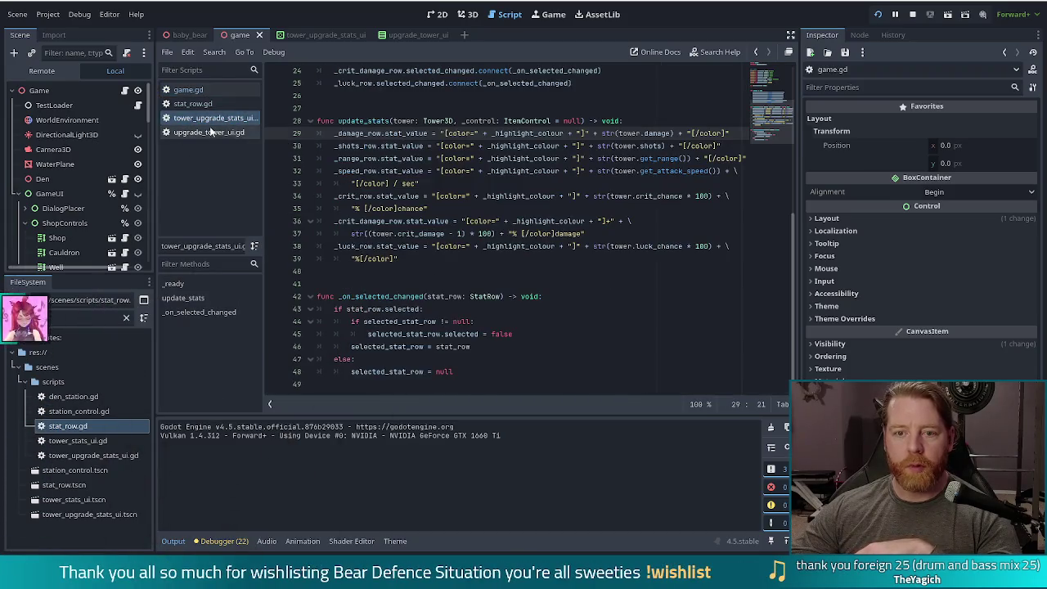
click(214, 132)
click(209, 119)
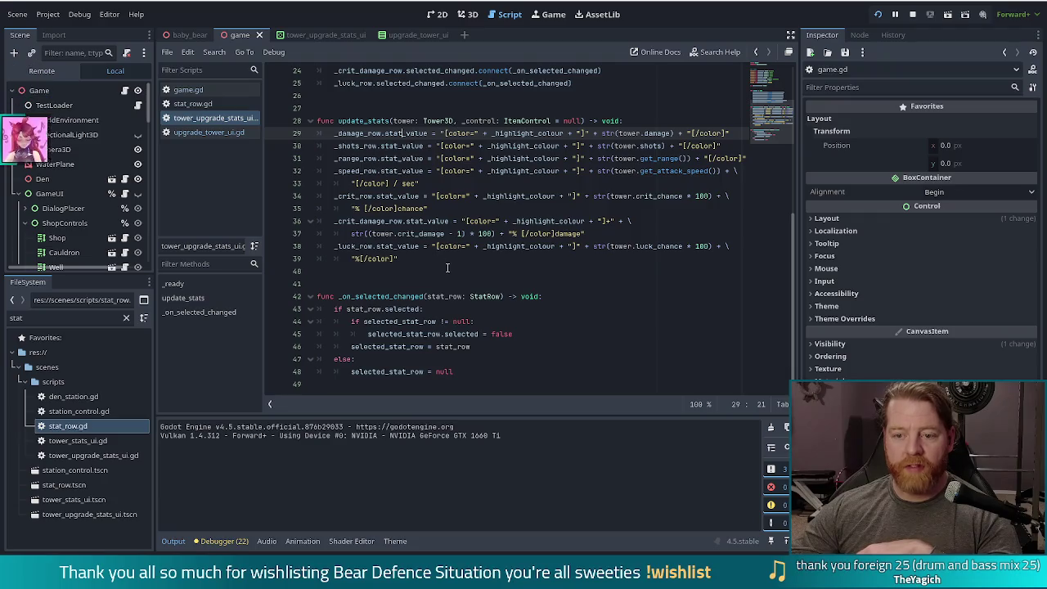
scroll(458, 267, up, 5)
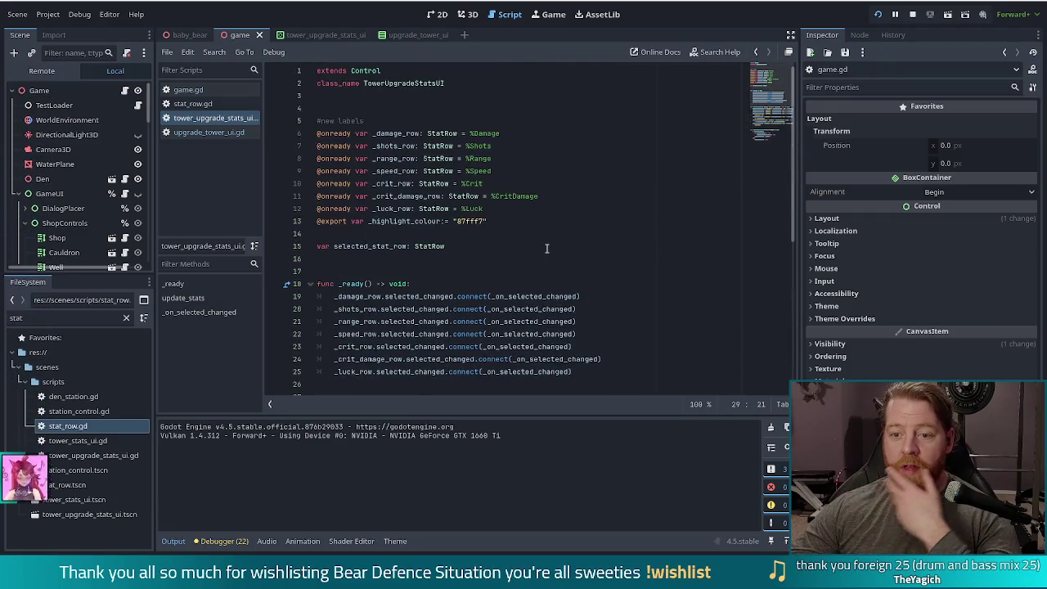
click(466, 246)
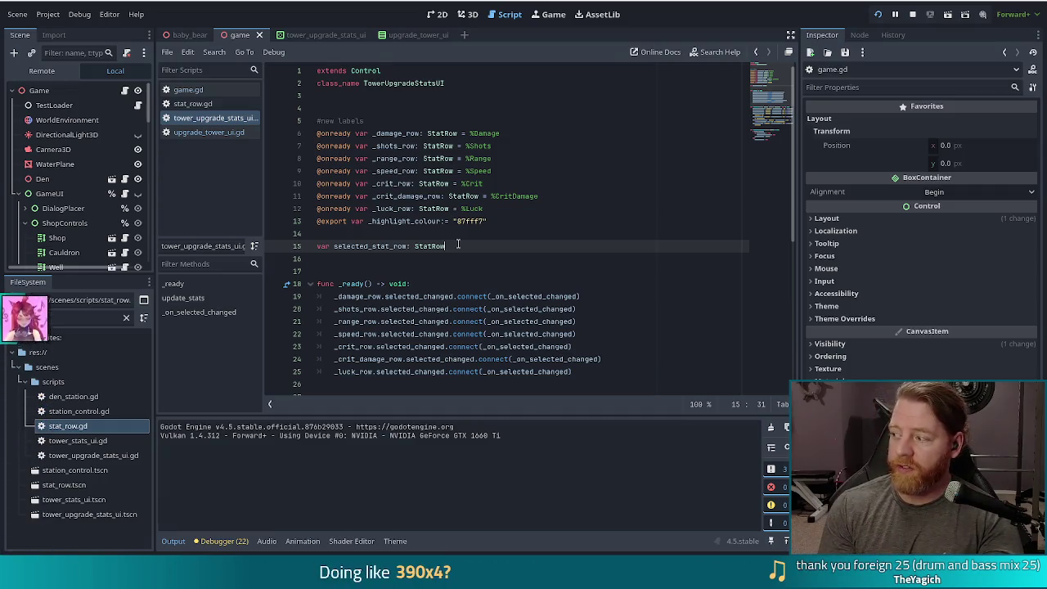
key(Return)
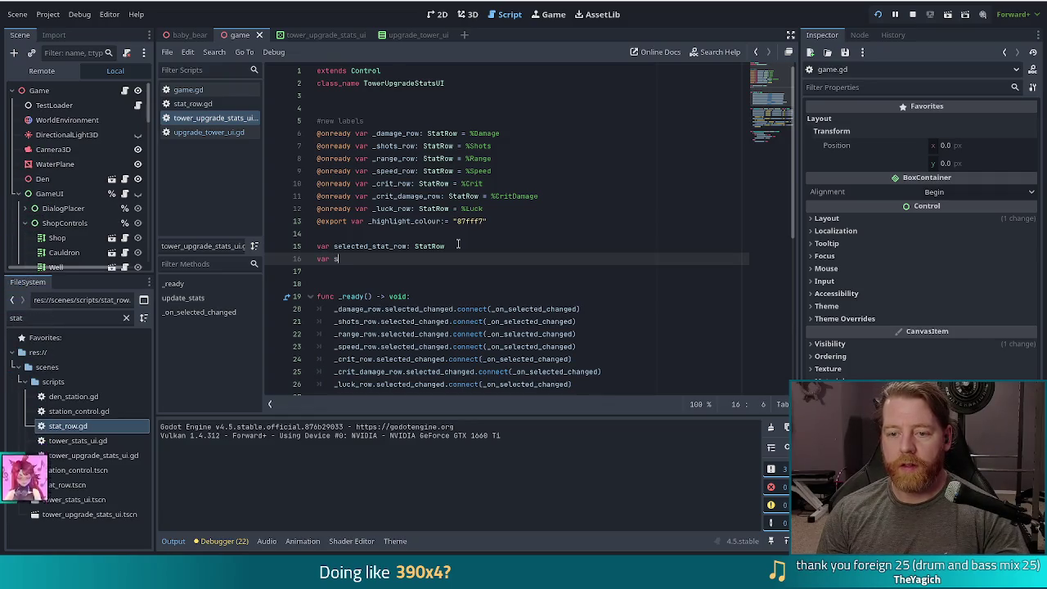
key(BackSpace)
key(BackSpace)
key(BackSpace)
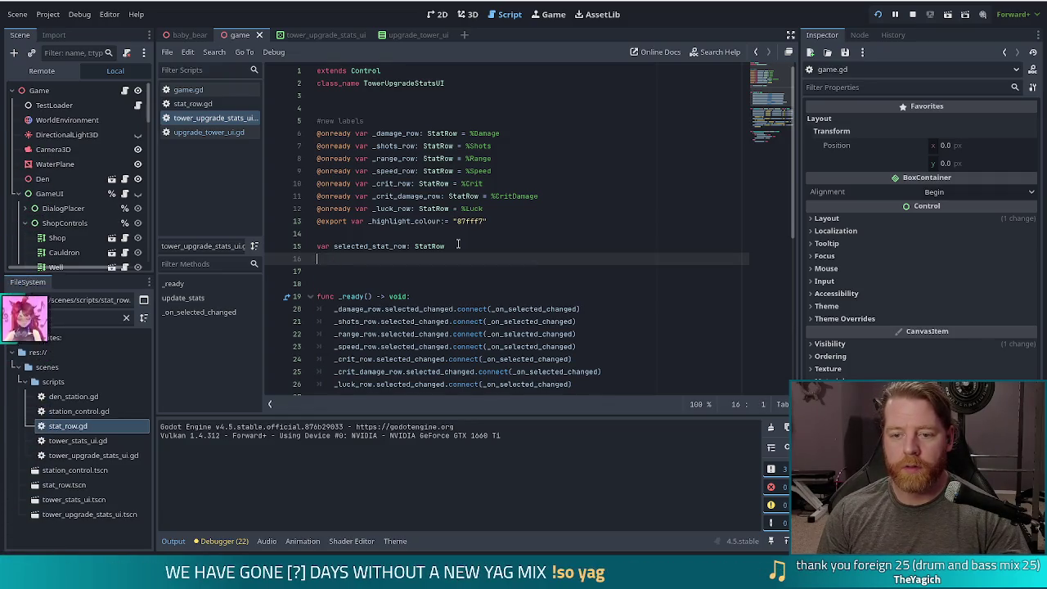
key(Return)
text(signal selected)
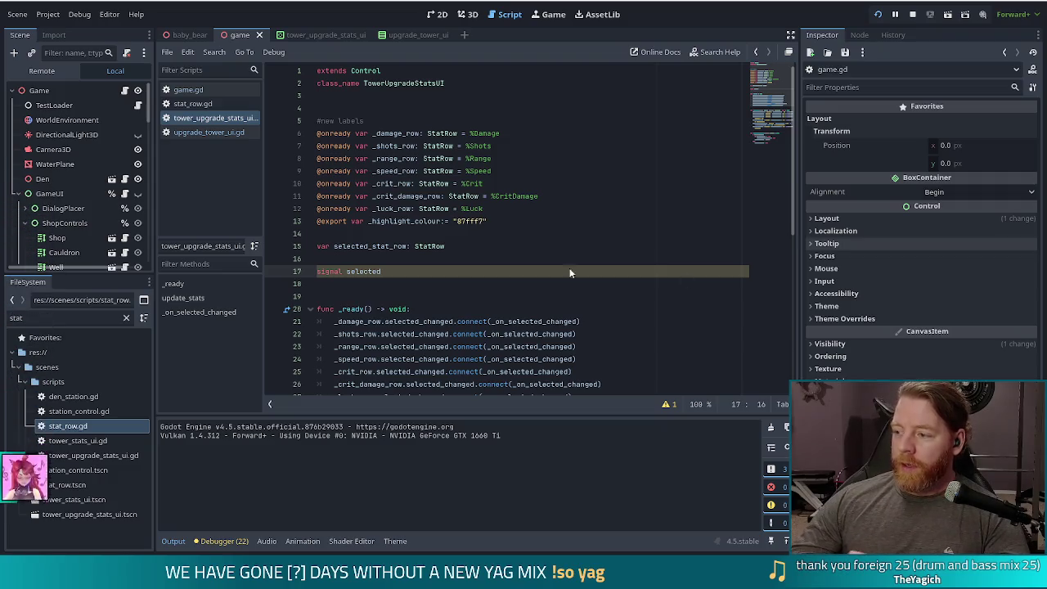
Step: Finish line 17 as 'signal selection_changed' and scroll down the script
text(_)
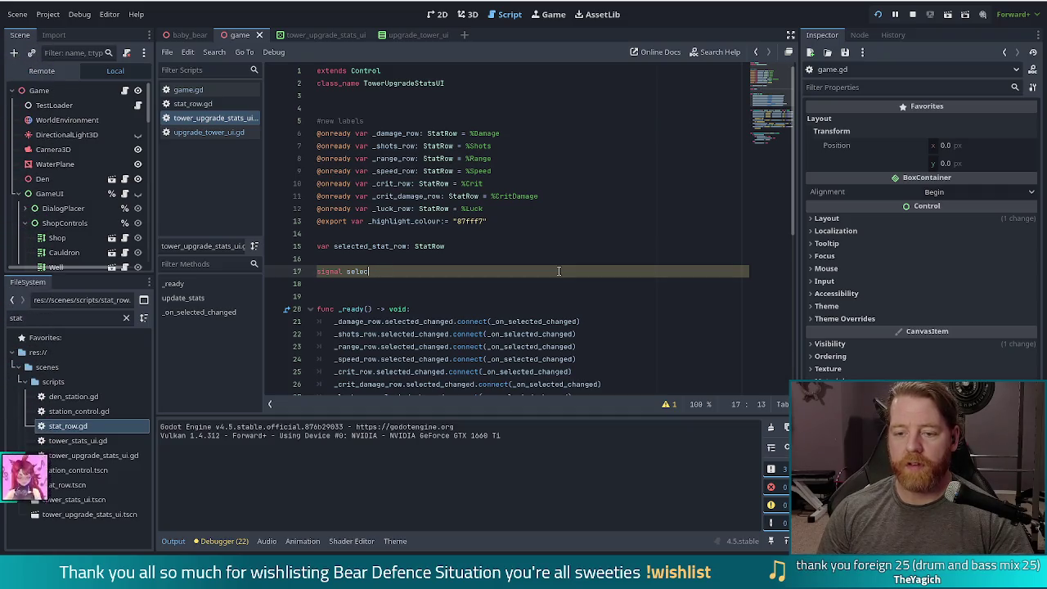
text(on_changed)
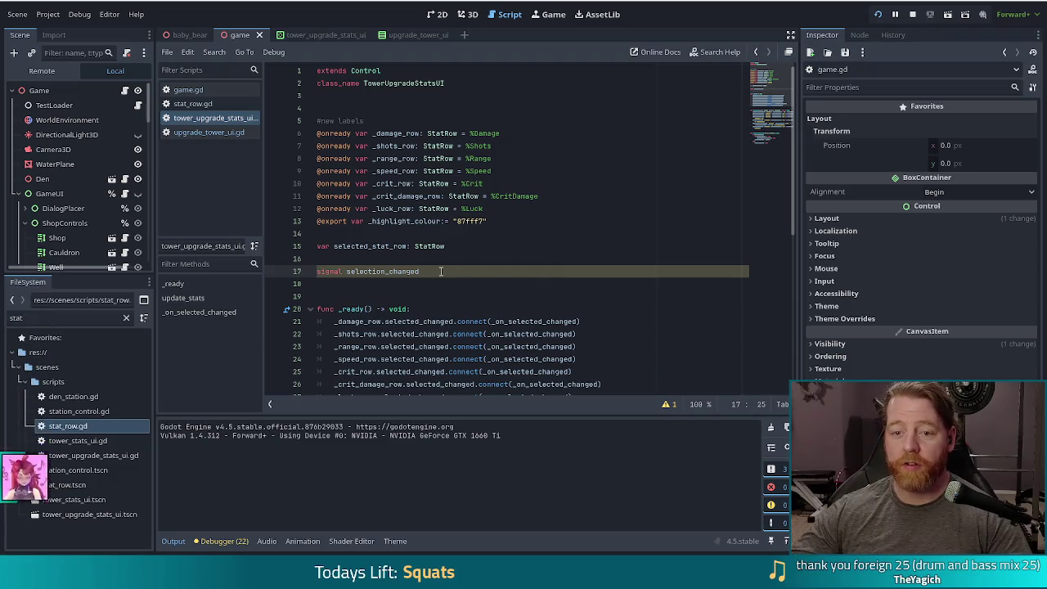
scroll(554, 245, down, 2)
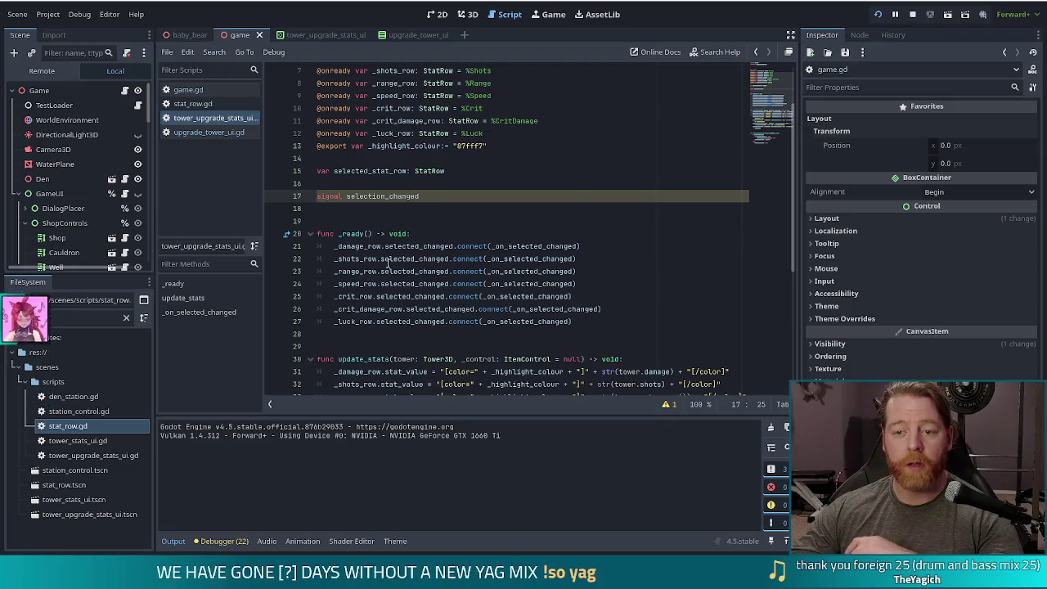
scroll(434, 219, down, 5)
scroll(474, 272, down, 1)
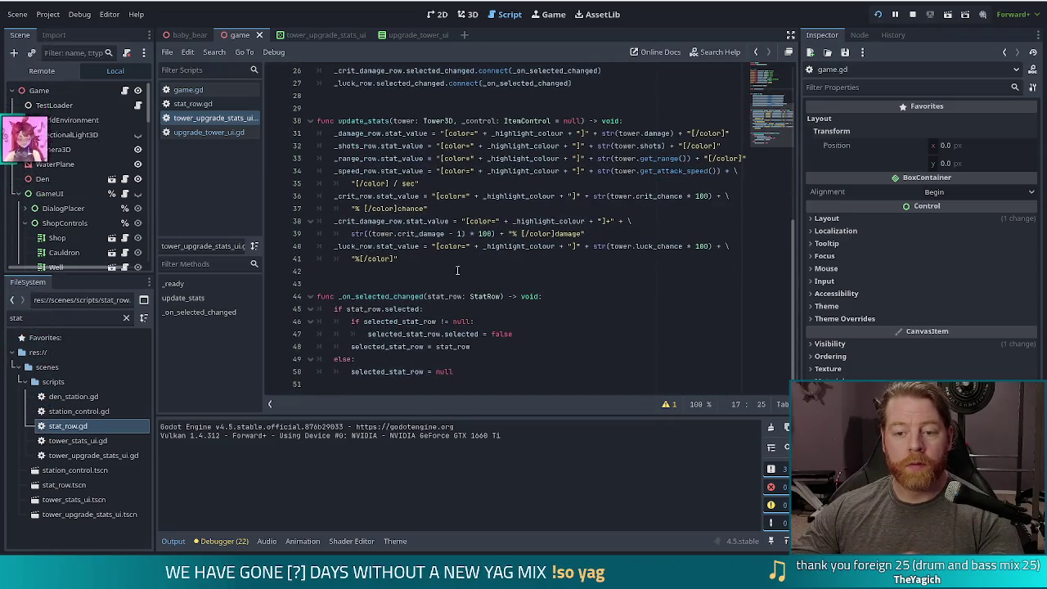
Step: Add selection_changed.emit() on a new function-level line 51 in _on_selected_changed
click(486, 372)
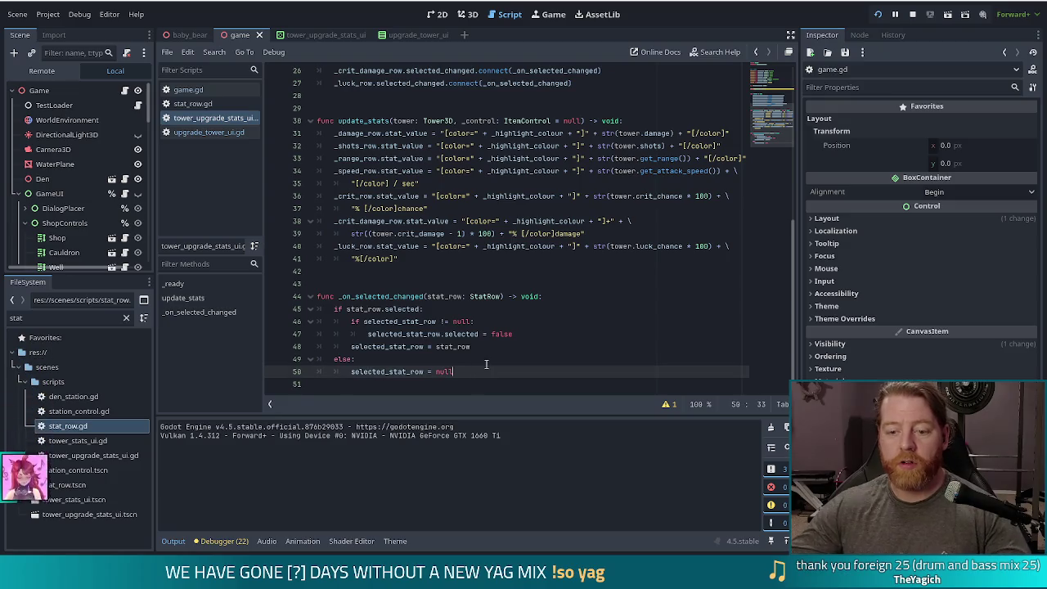
key(Return)
key(BackSpace)
text(select)
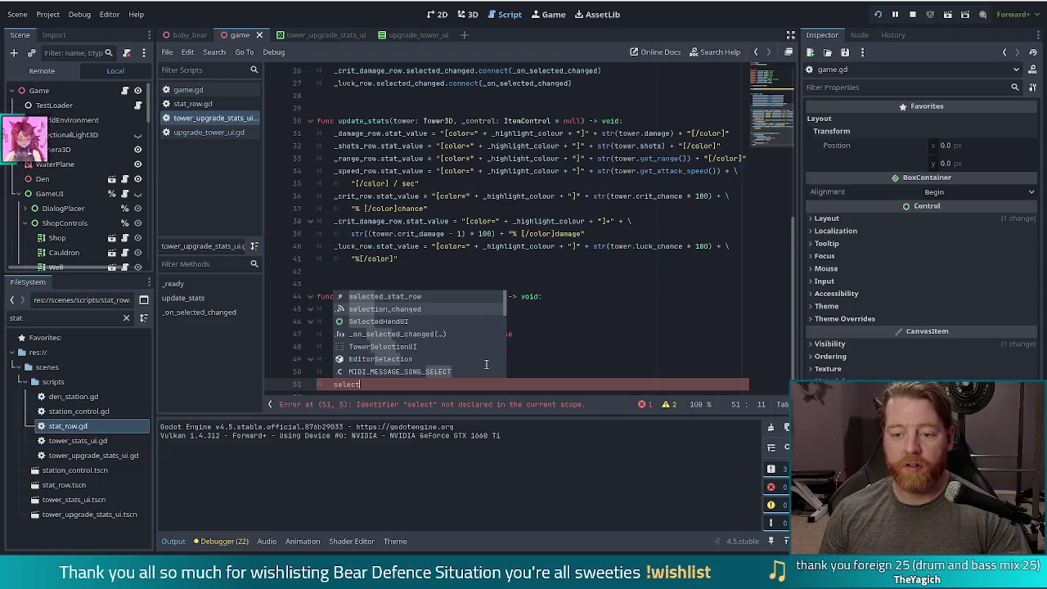
key(Down)
key(Return)
text(.em)
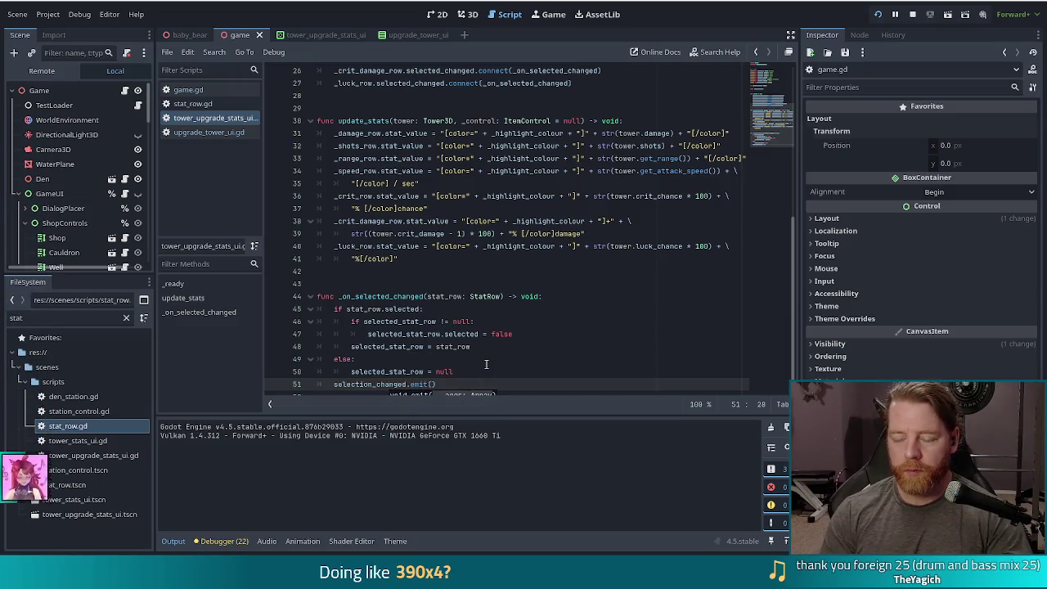
text(it())
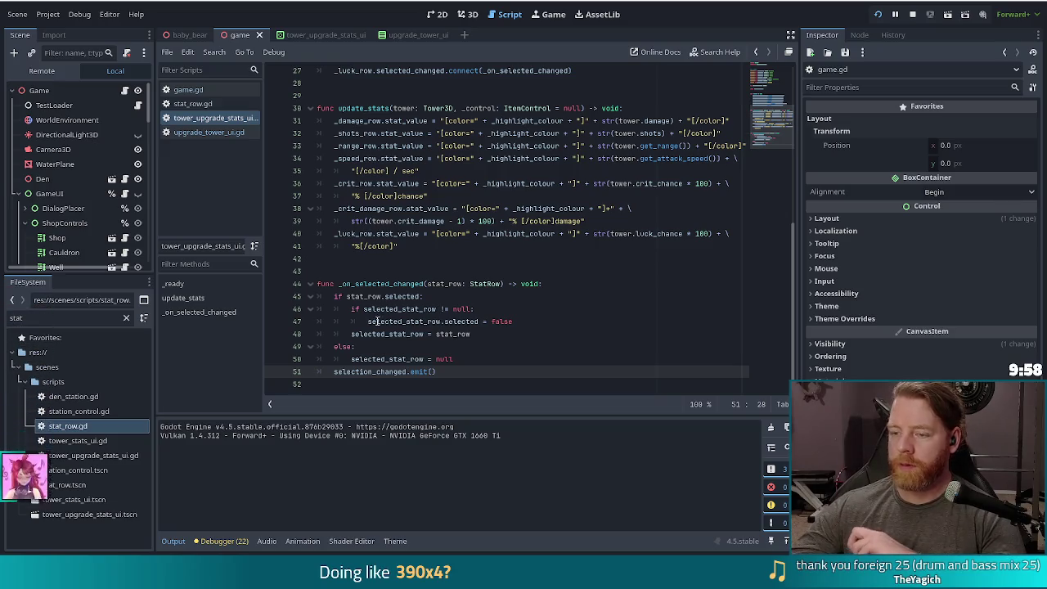
key(End)
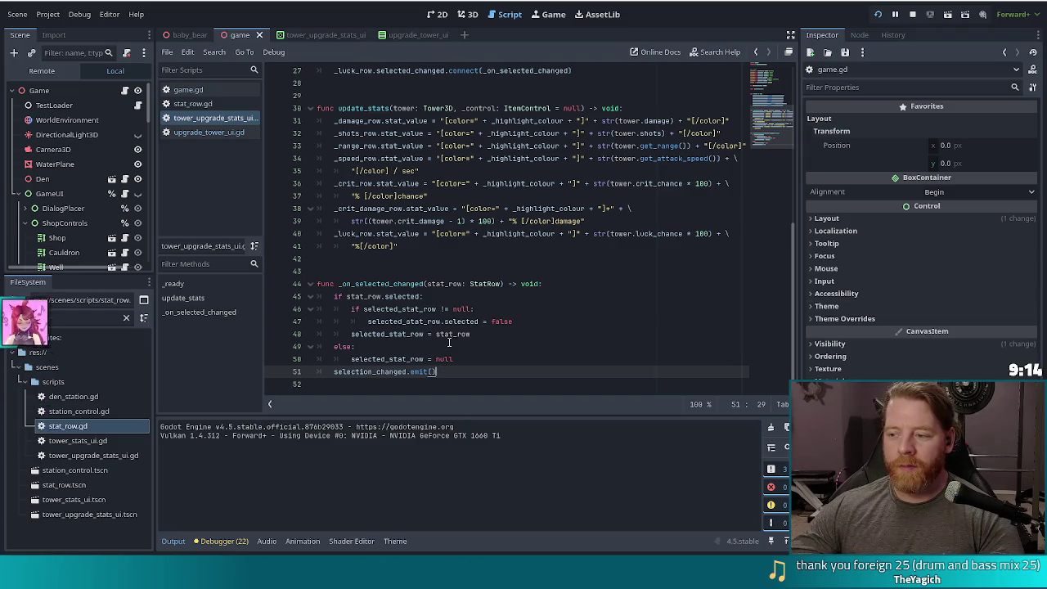
Step: Begin typing the emit call's argument as 'sel'
scroll(449, 342, up, 1)
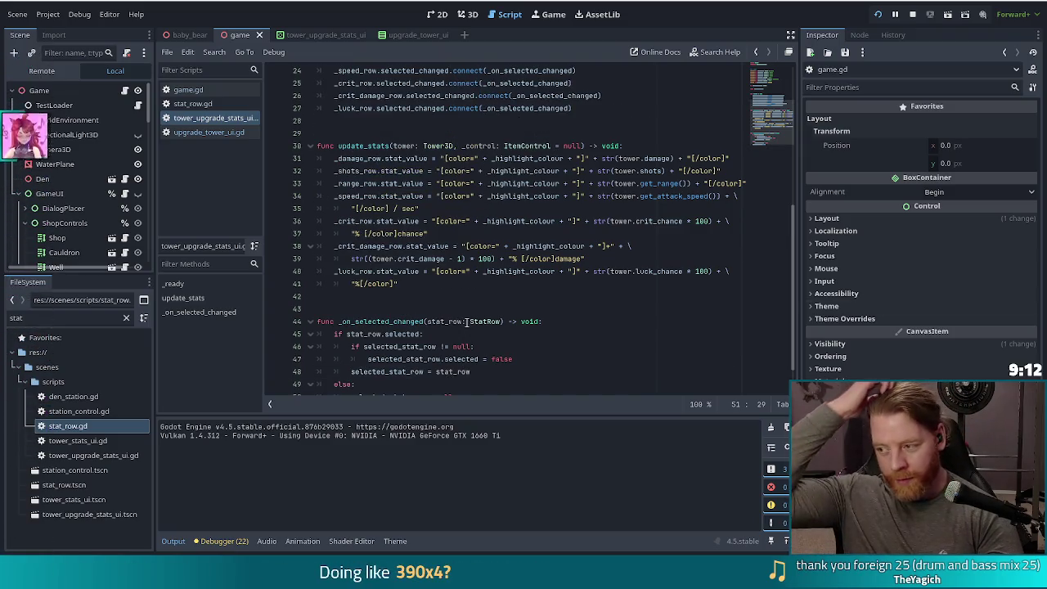
scroll(442, 360, down, 1)
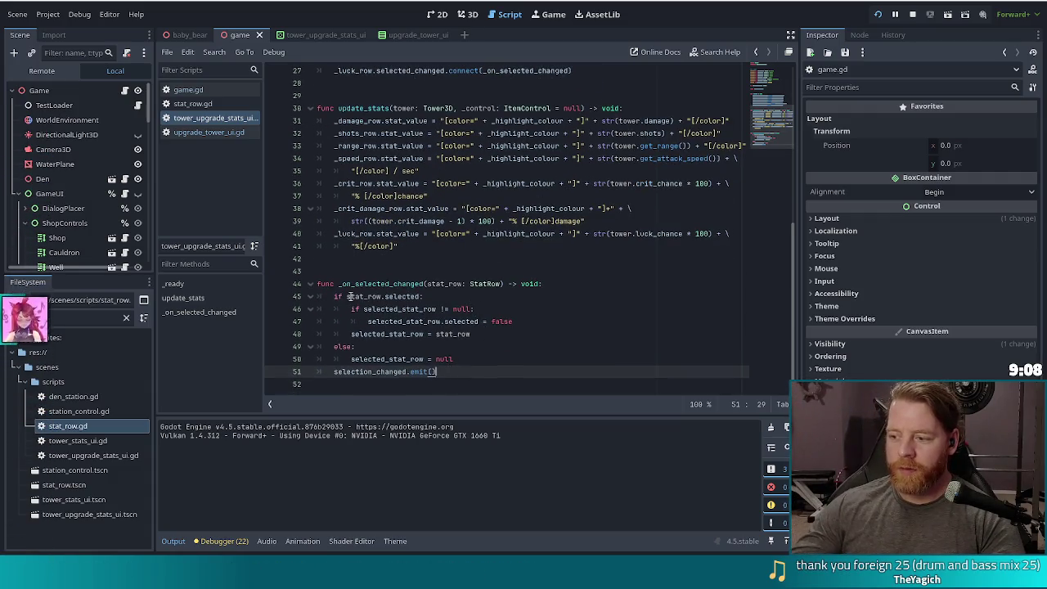
mouse_move(349, 296)
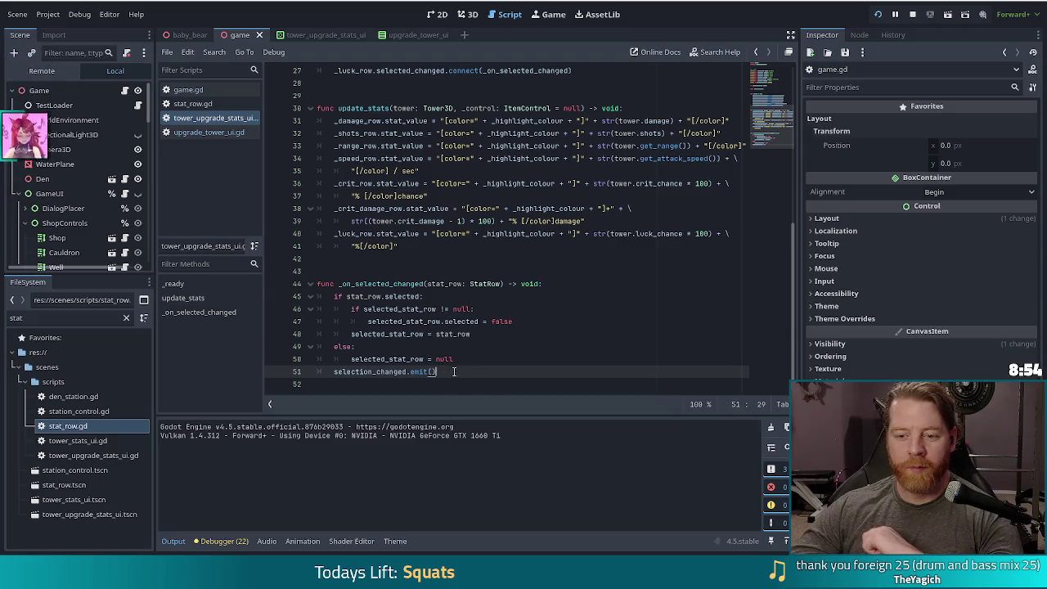
text(sele)
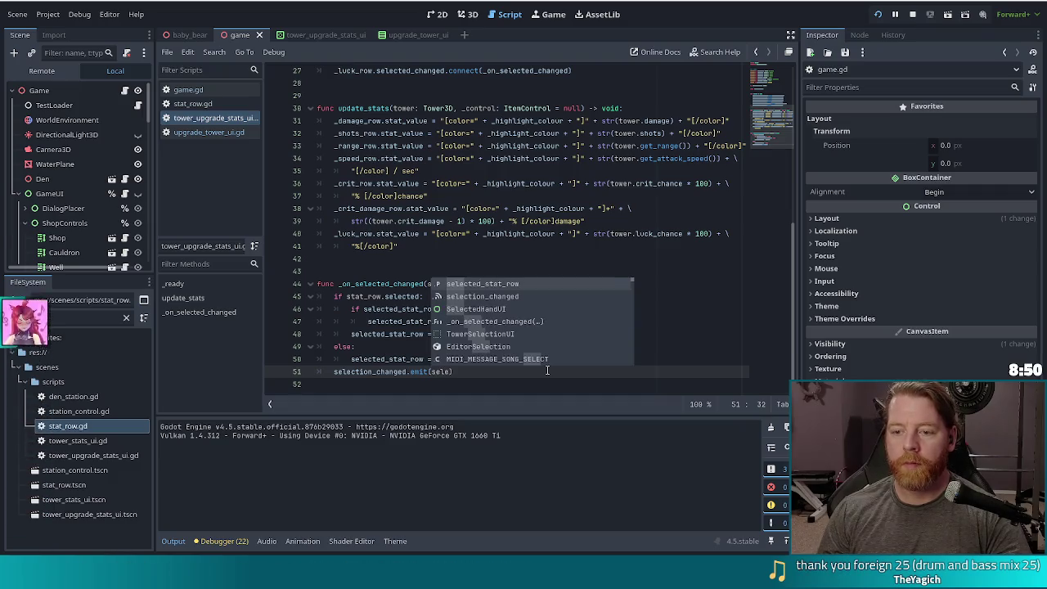
Step: Complete the emit argument to selected_stat_row and check its other occurrences
key(Return)
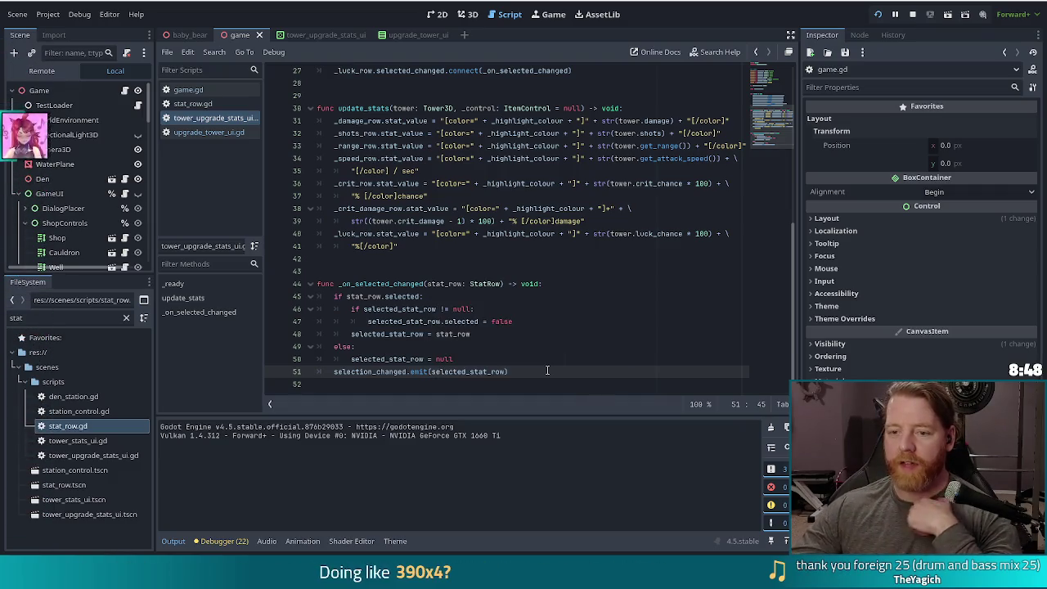
click(526, 372)
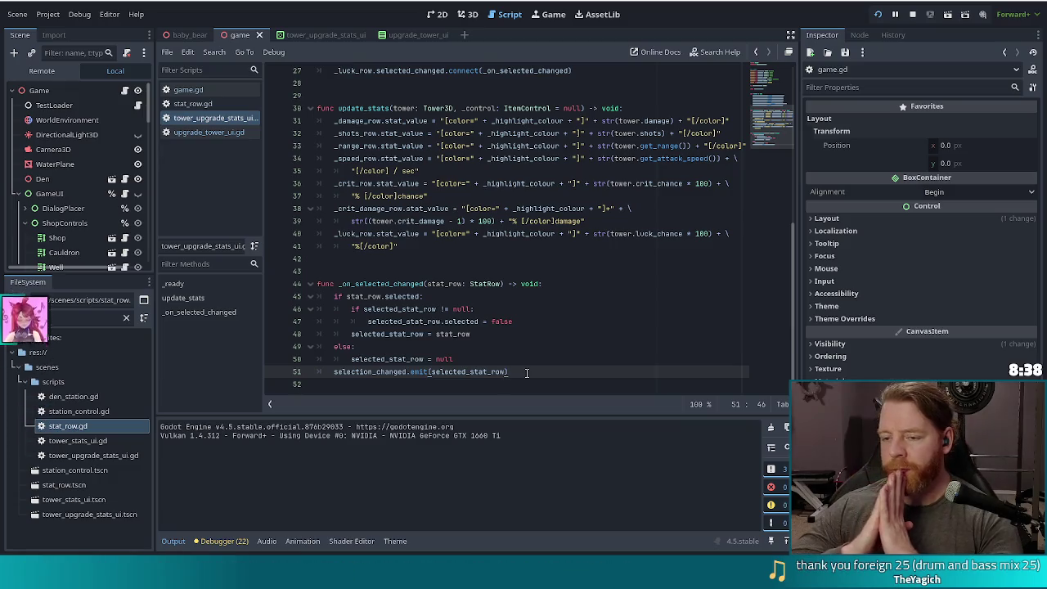
double_click(470, 371)
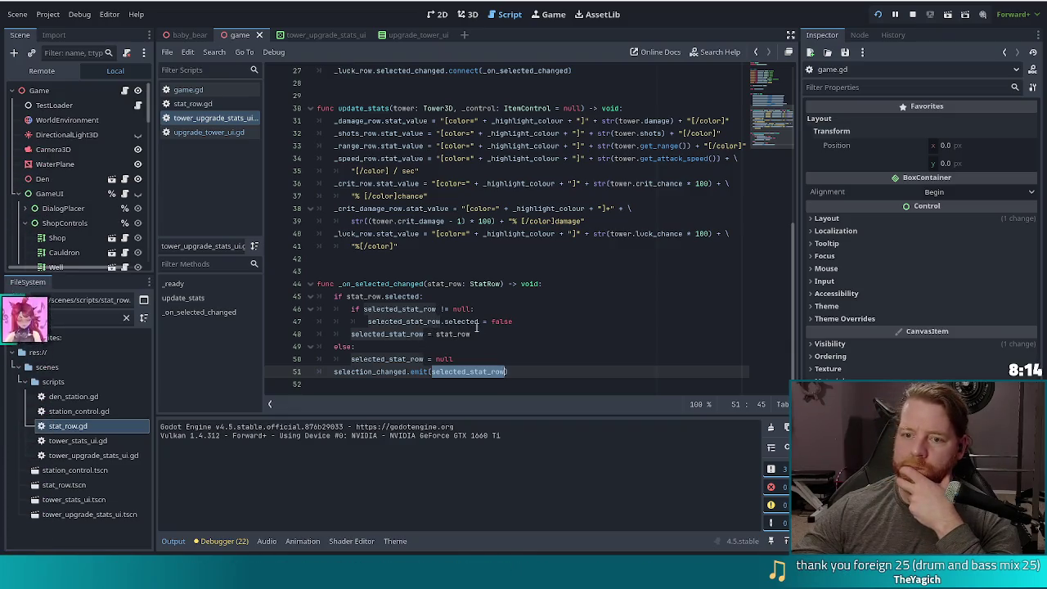
click(485, 371)
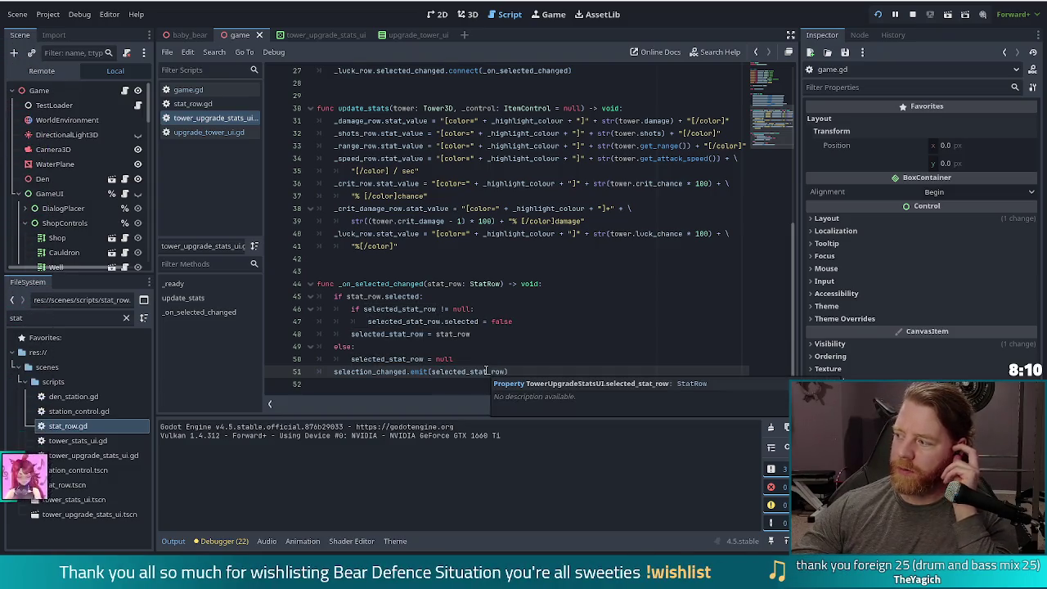
Step: Append the comment '#TODO probably get the actual upgrade from a dictionary' to line 51
click(531, 371)
text(probably ge)
text(t the s)
text( upgrade from )
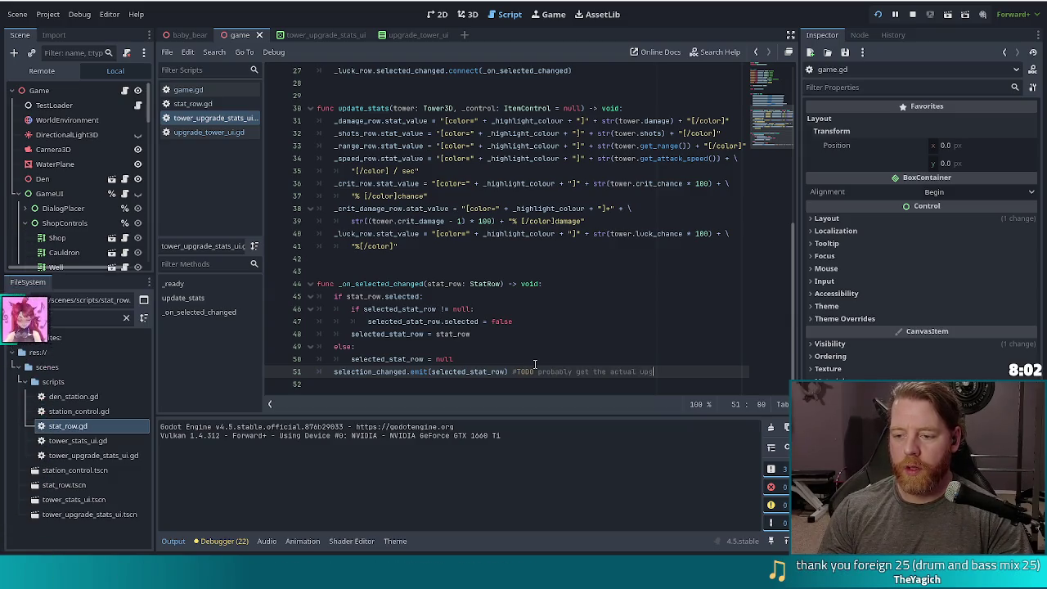
text(the)
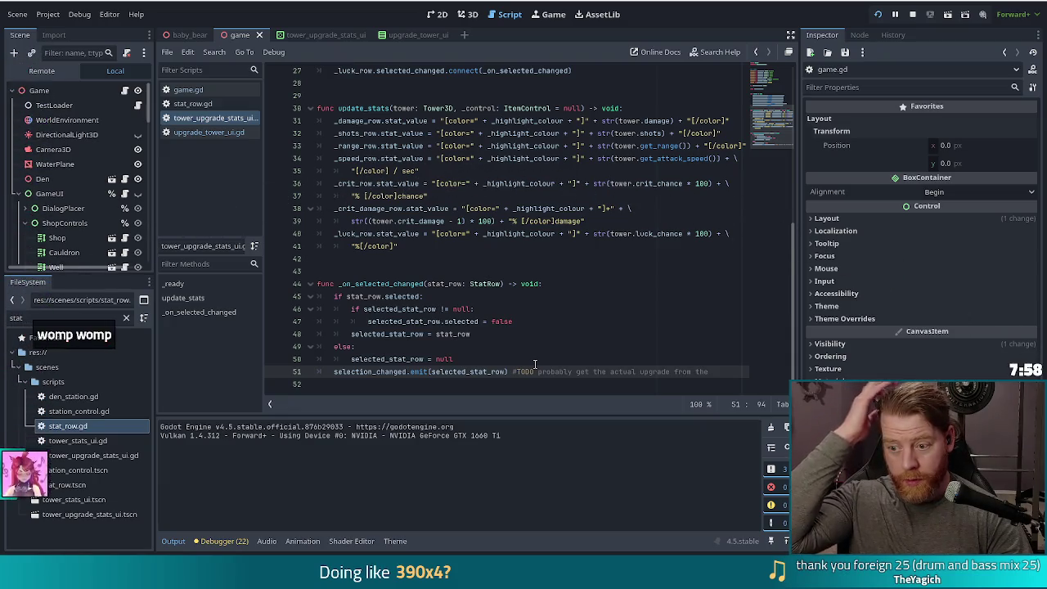
key(BackSpace)
key(BackSpace)
key(BackSpace)
text(a dictionary)
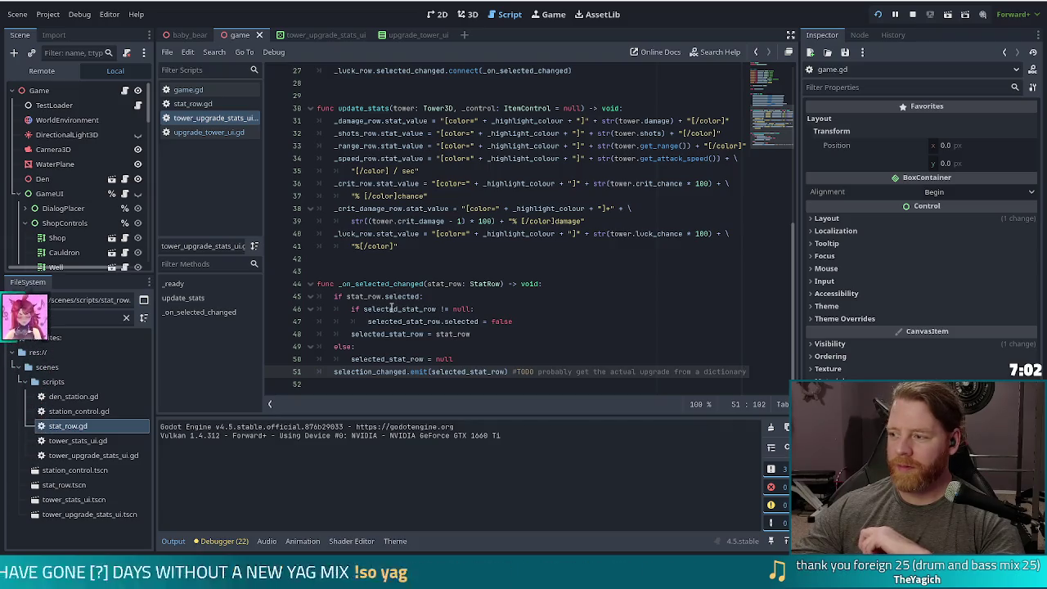
mouse_move(392, 309)
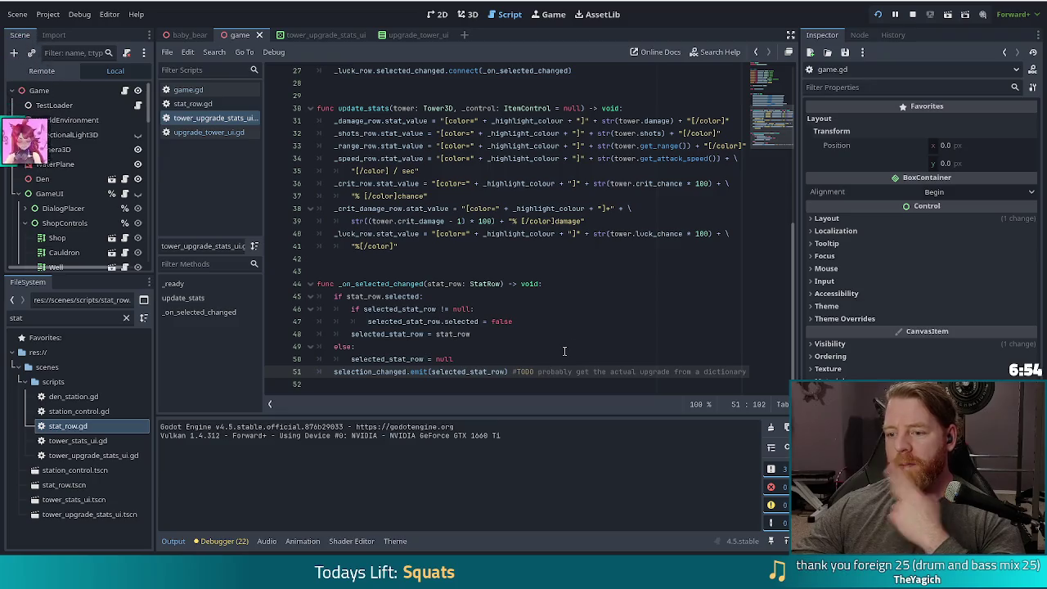
click(484, 372)
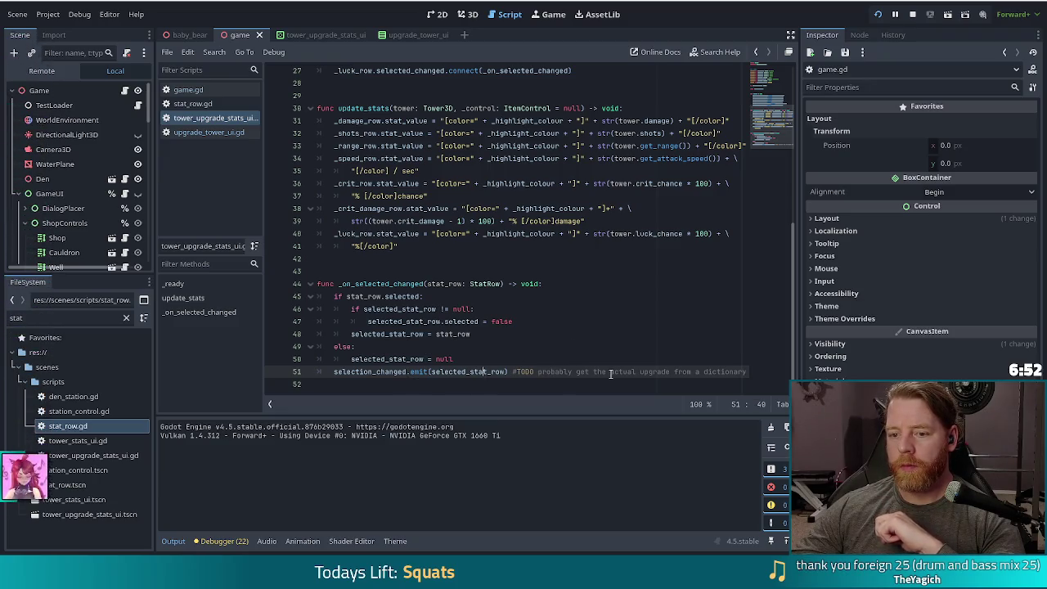
Step: Check the tower_selected connection in upgrade_tower_ui.gd, then return to the stats UI script
click(200, 133)
scroll(527, 297, up, 8)
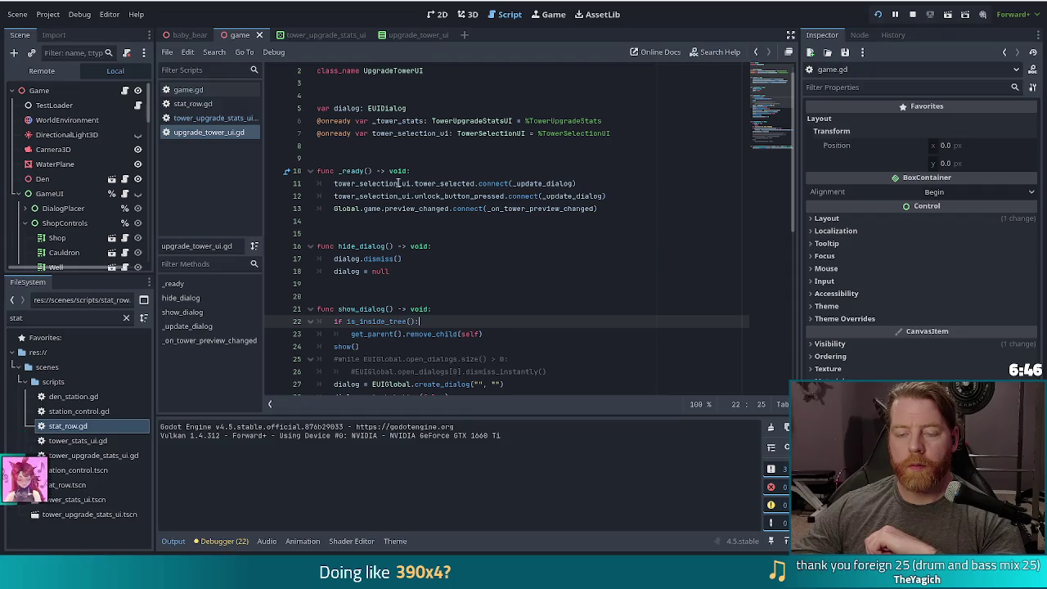
click(456, 184)
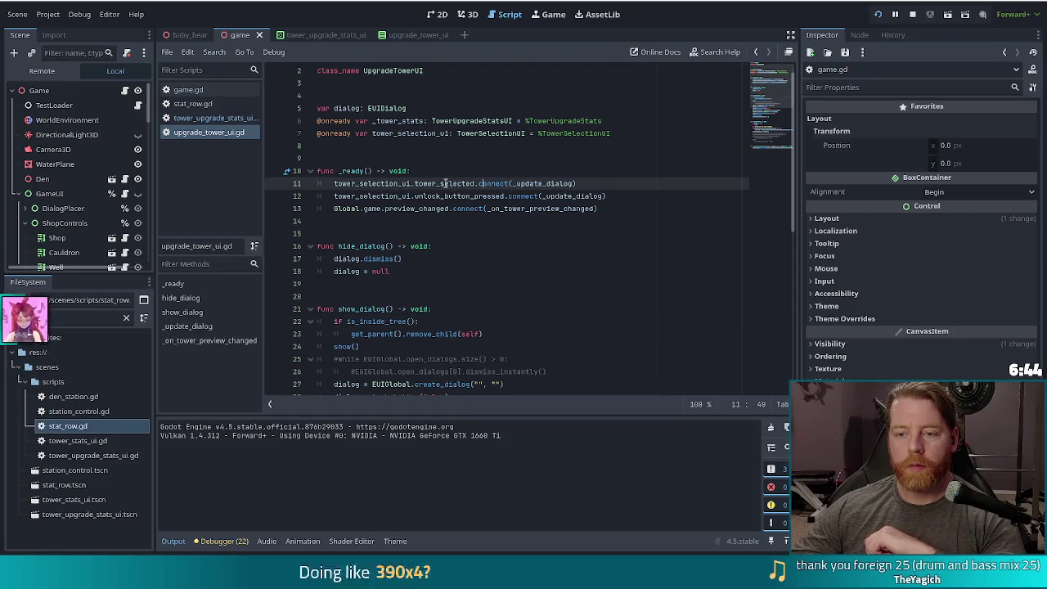
key(Right)
key(Right)
key(Right)
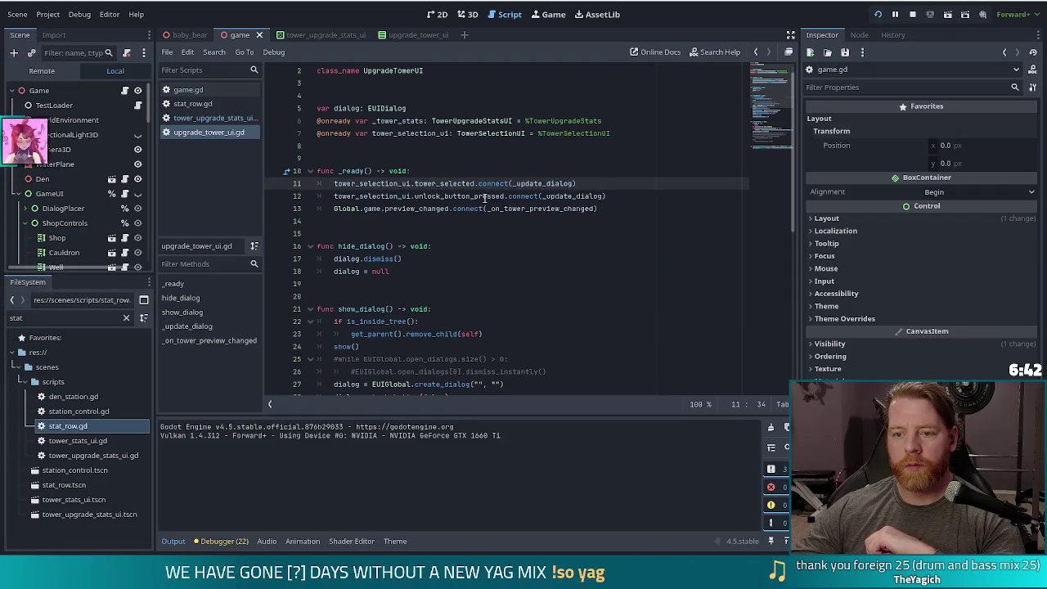
key(alt+Left)
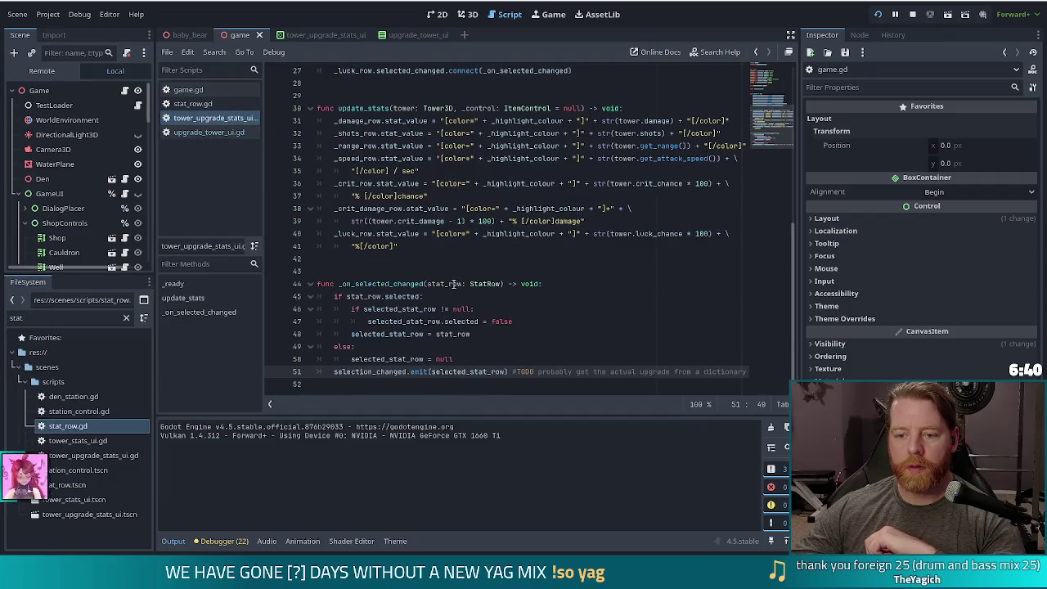
scroll(455, 284, up, 7)
Step: Rename selection_changed to upgrade_selected on lines 17 and 51, and save
double_click(383, 207)
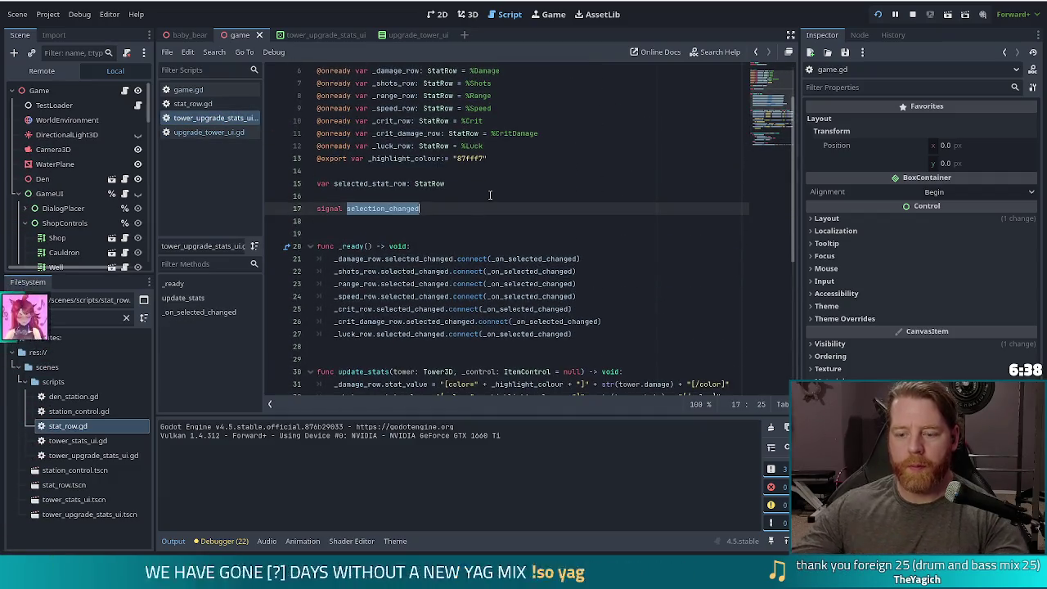
text(upgrade from a )
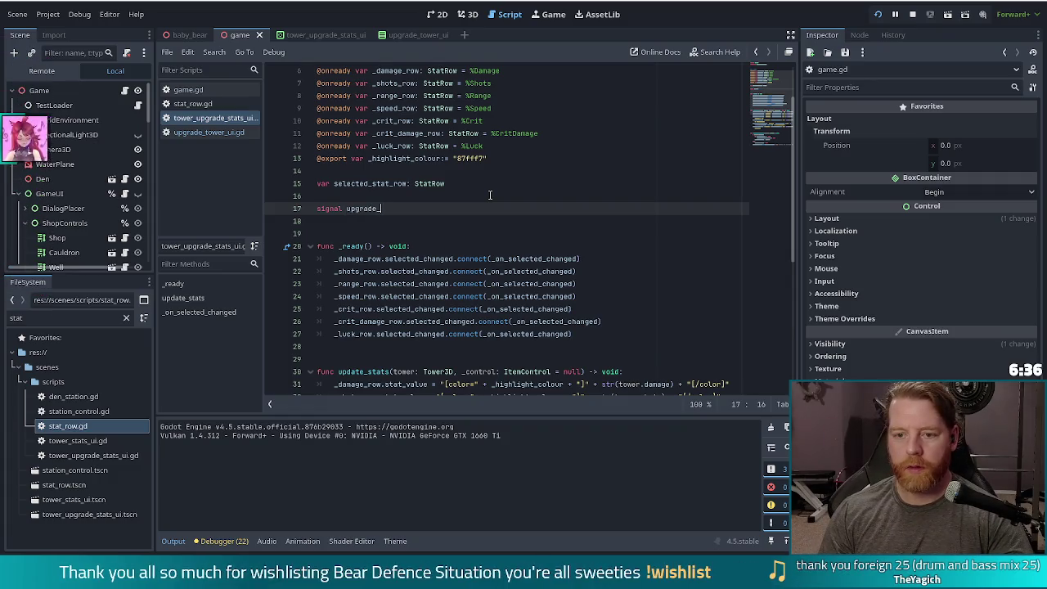
text(d)
scroll(442, 295, down, 7)
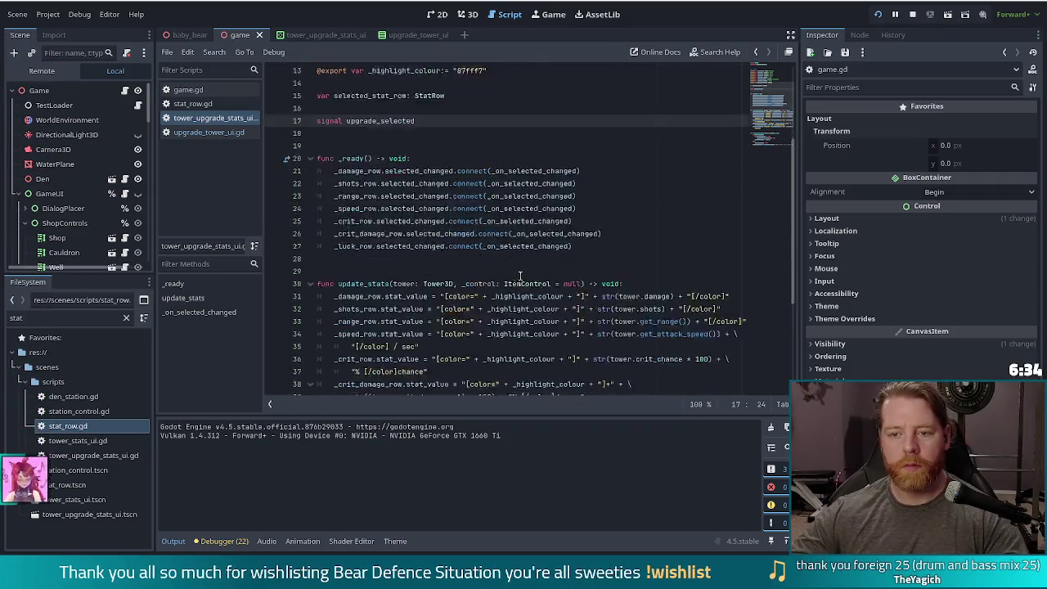
double_click(386, 372)
text(upgrade_sle)
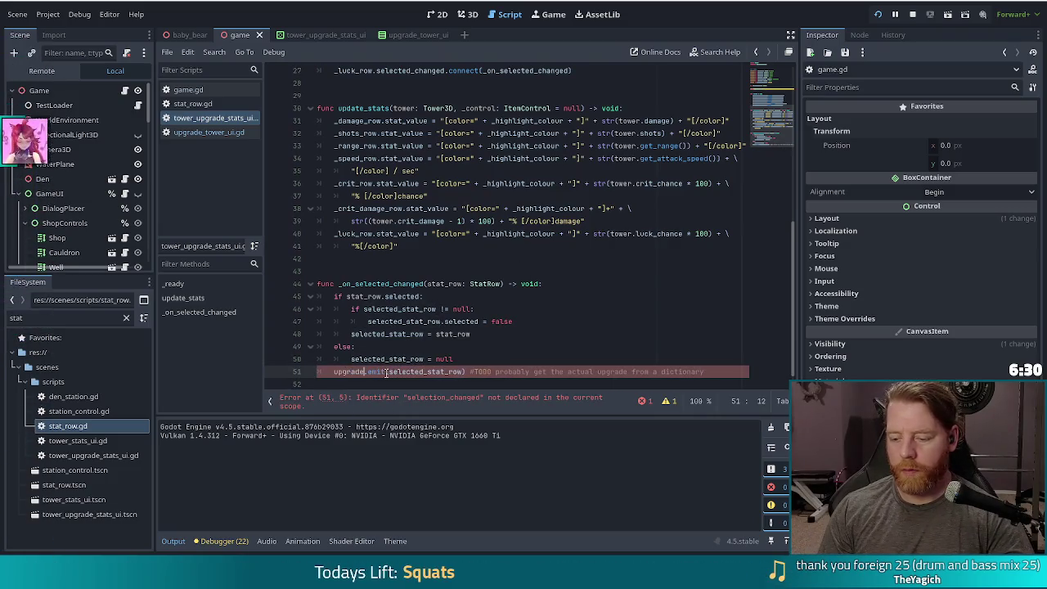
key(Return)
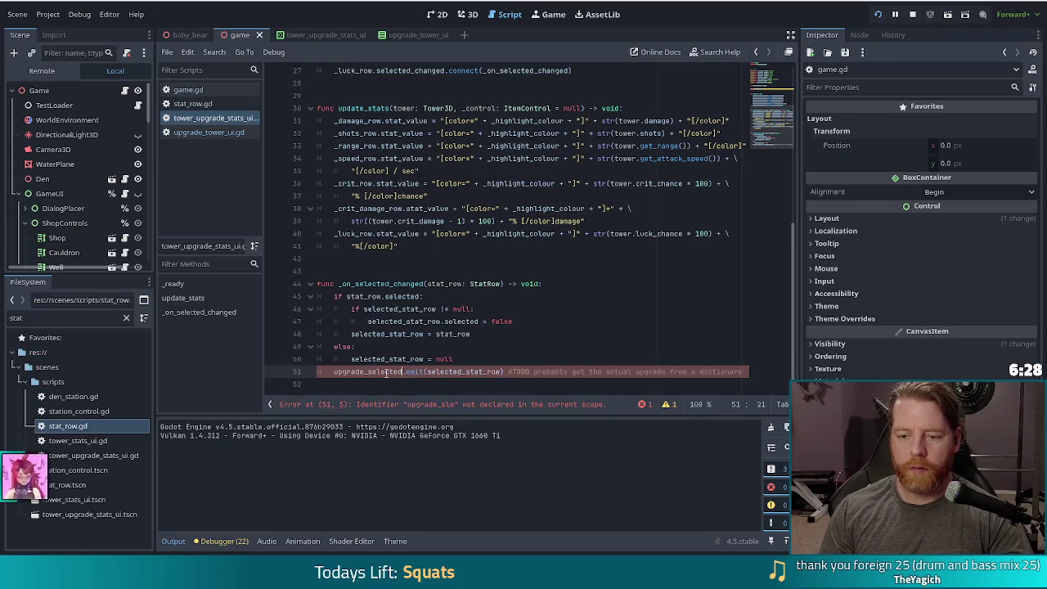
key(ctrl+s)
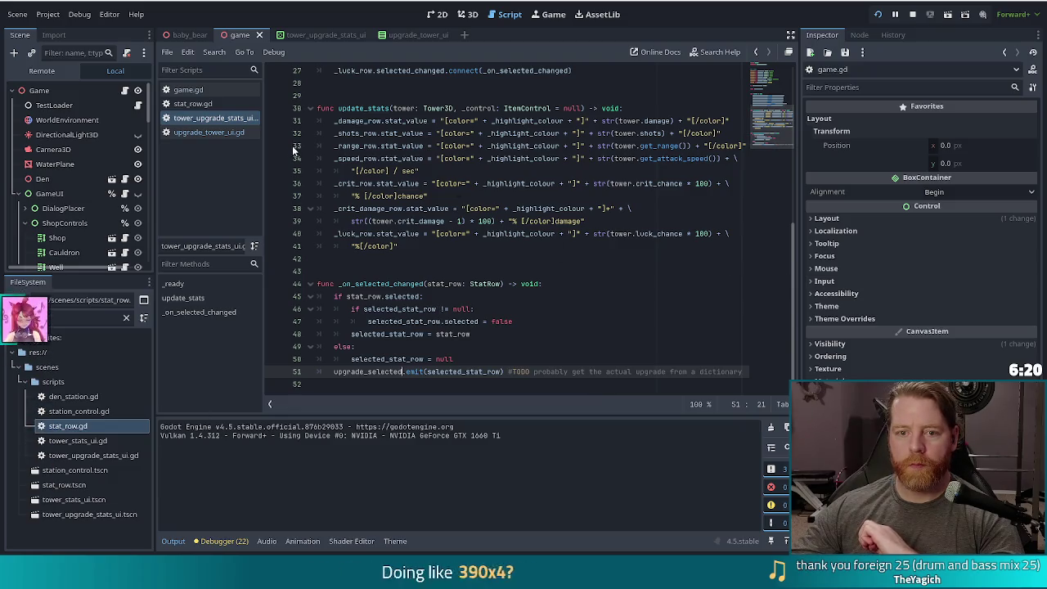
Step: Review upgrade_tower_ui.gd's signal connections and _update_dialog's "NO TOWER SELECTED" default
click(200, 134)
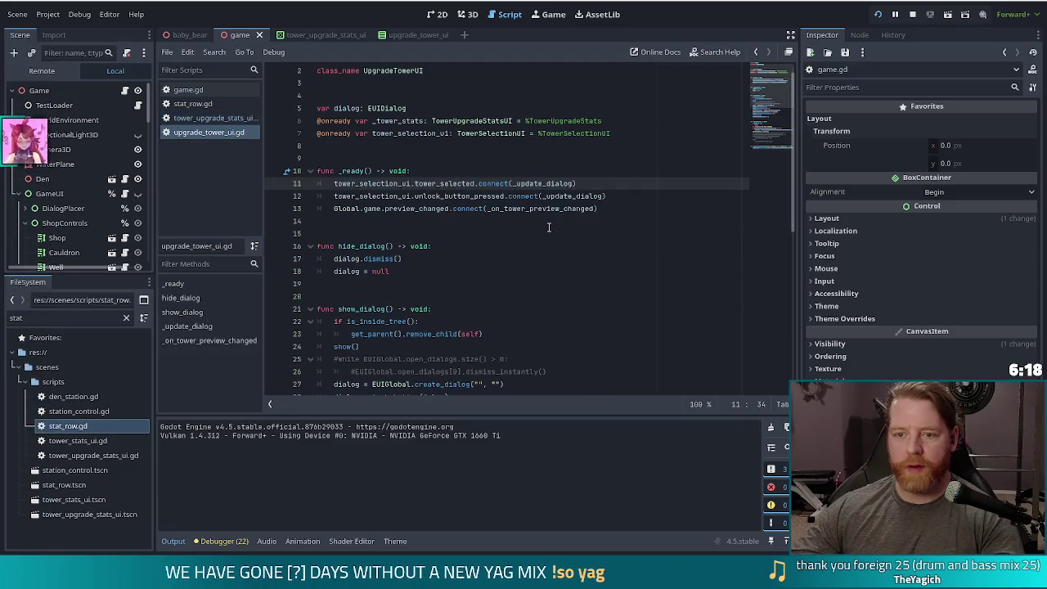
click(436, 197)
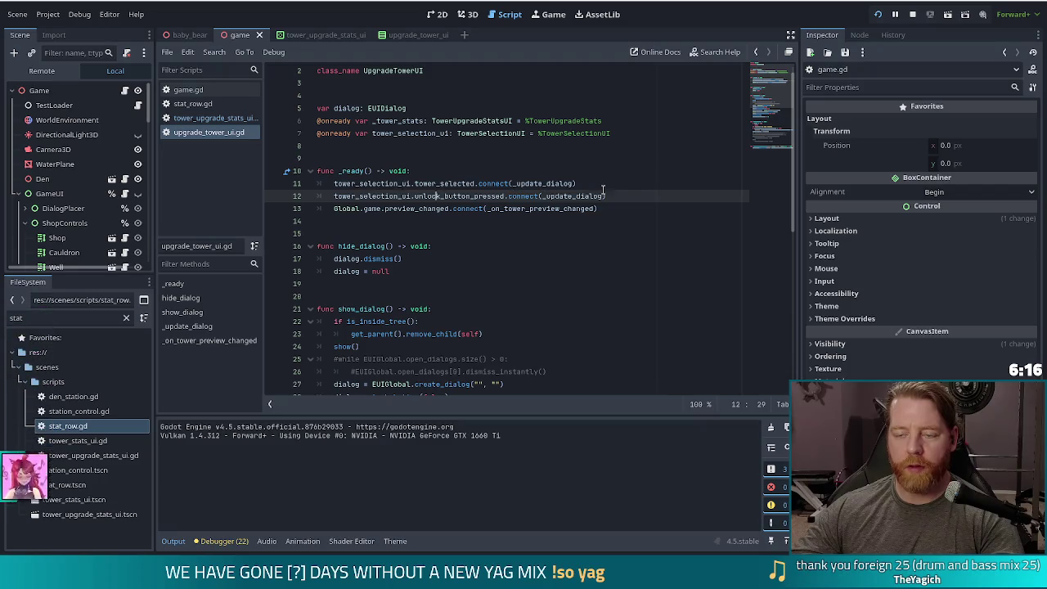
click(620, 209)
click(514, 183)
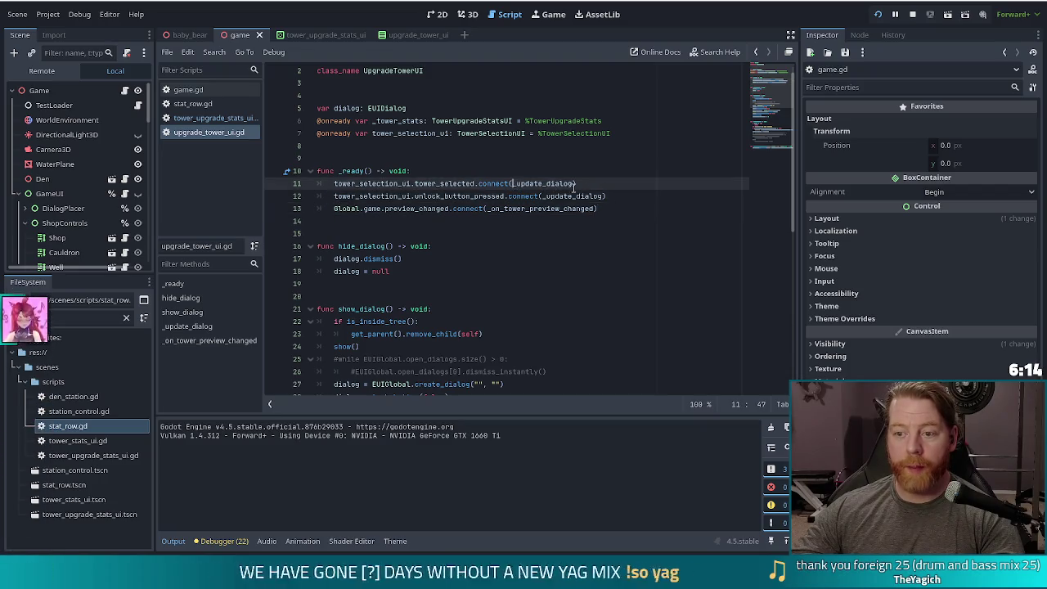
click(589, 196)
scroll(575, 273, down, 1)
scroll(576, 273, down, 7)
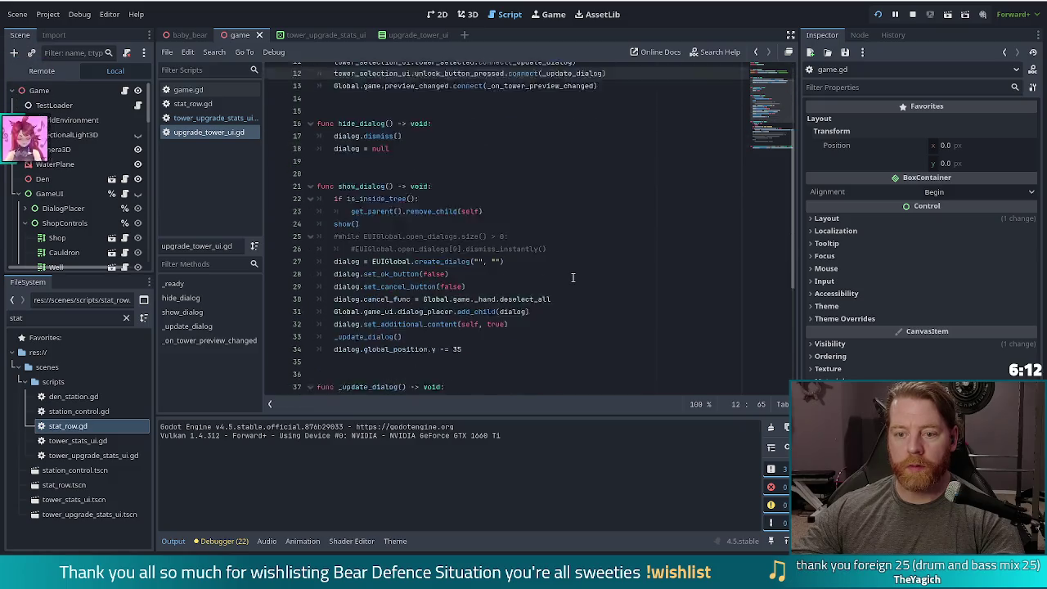
double_click(453, 245)
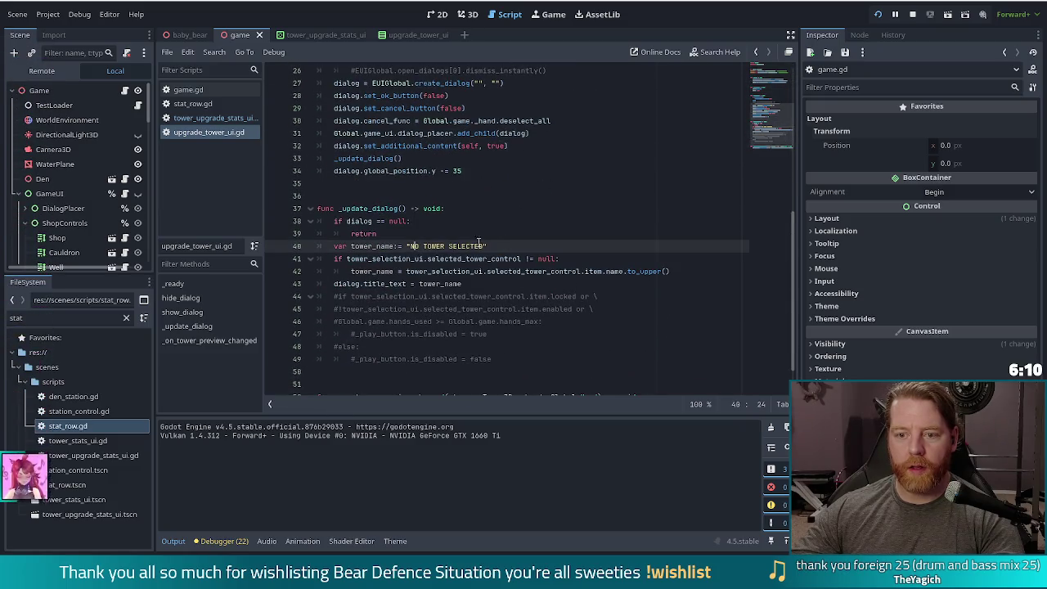
click(507, 245)
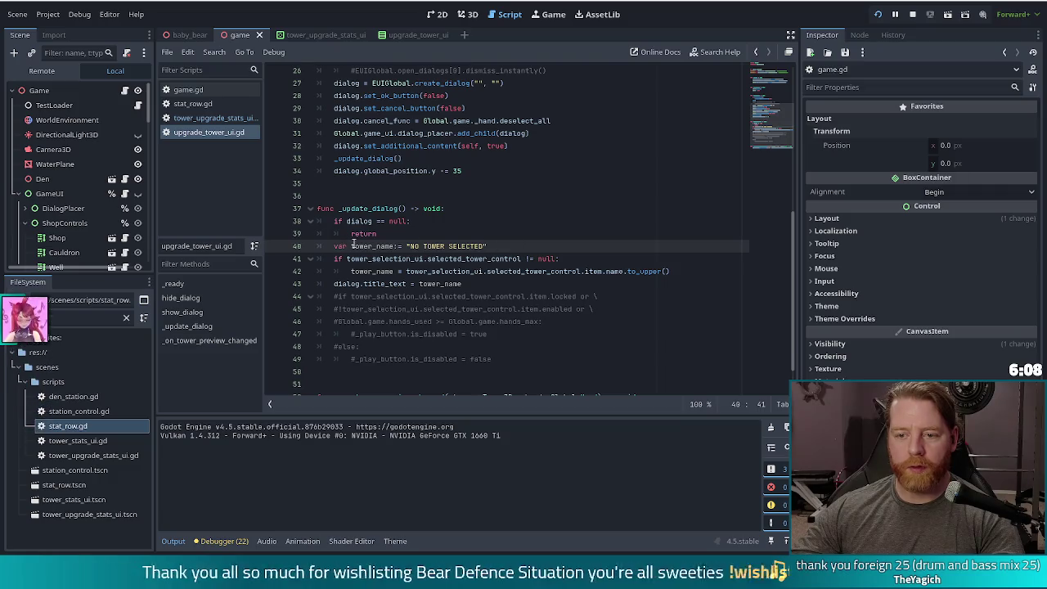
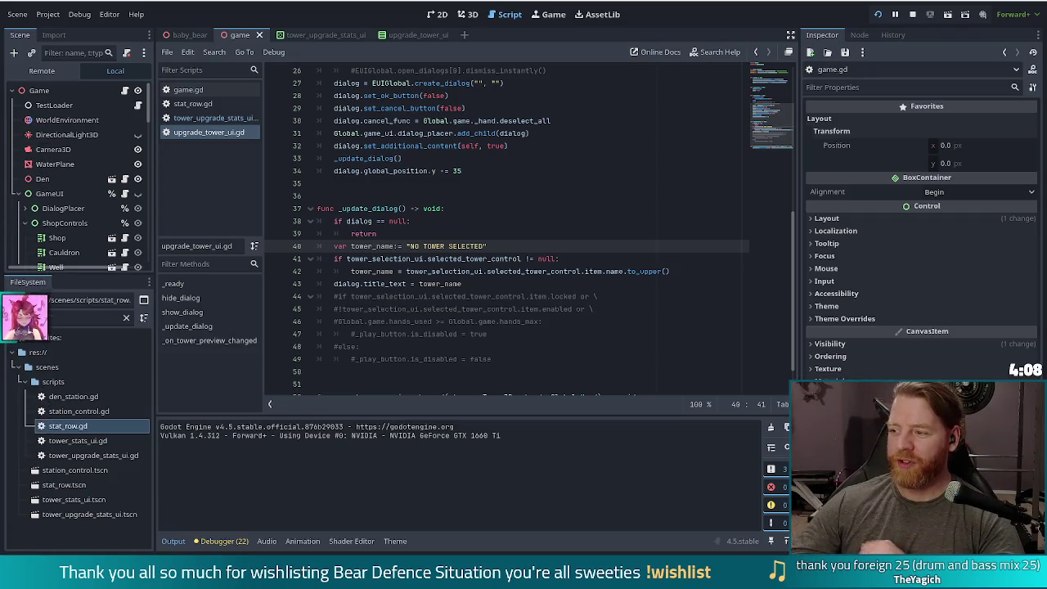
Step: Prefix tower_selection_ui with an underscore on lines 7 and 11
click(449, 271)
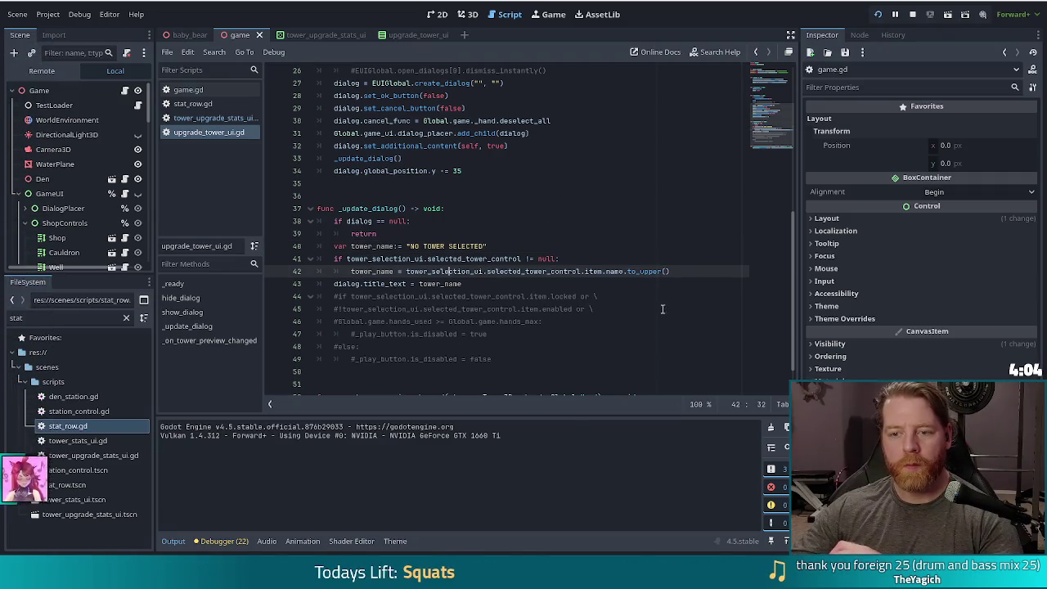
click(496, 281)
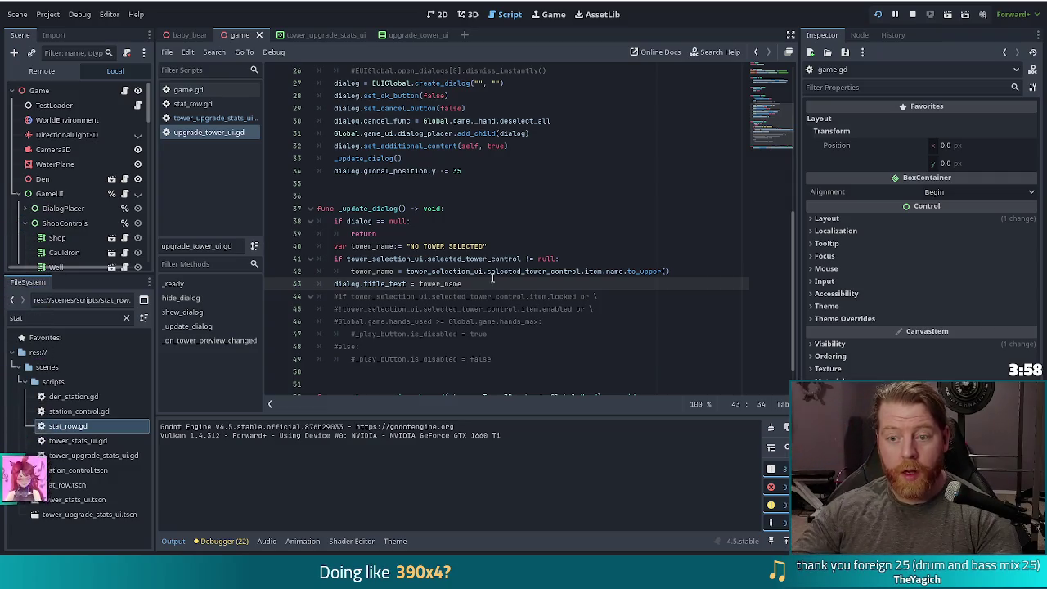
scroll(491, 264, up, 8)
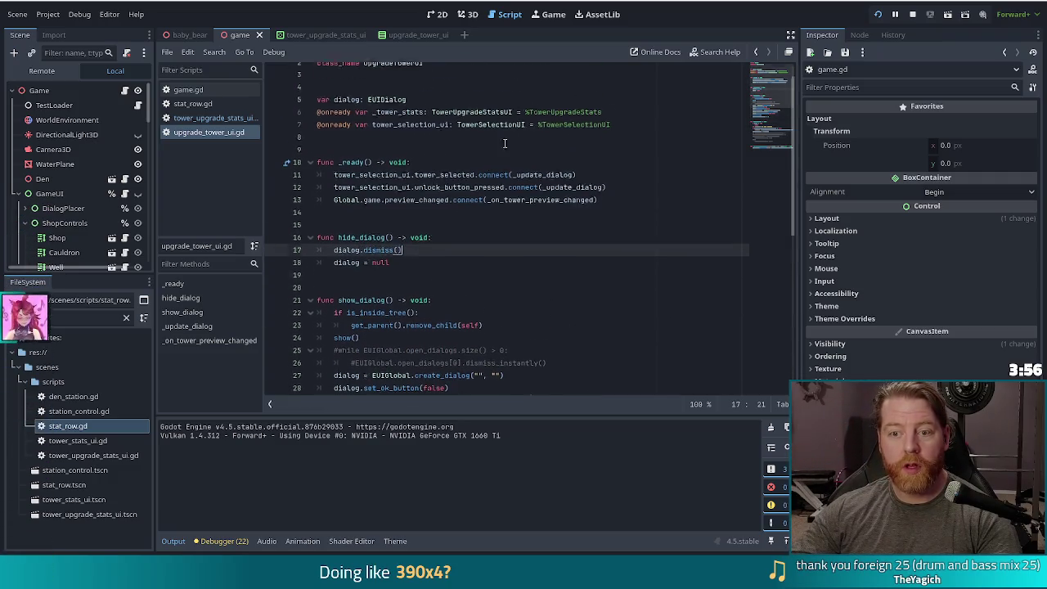
click(490, 260)
click(605, 196)
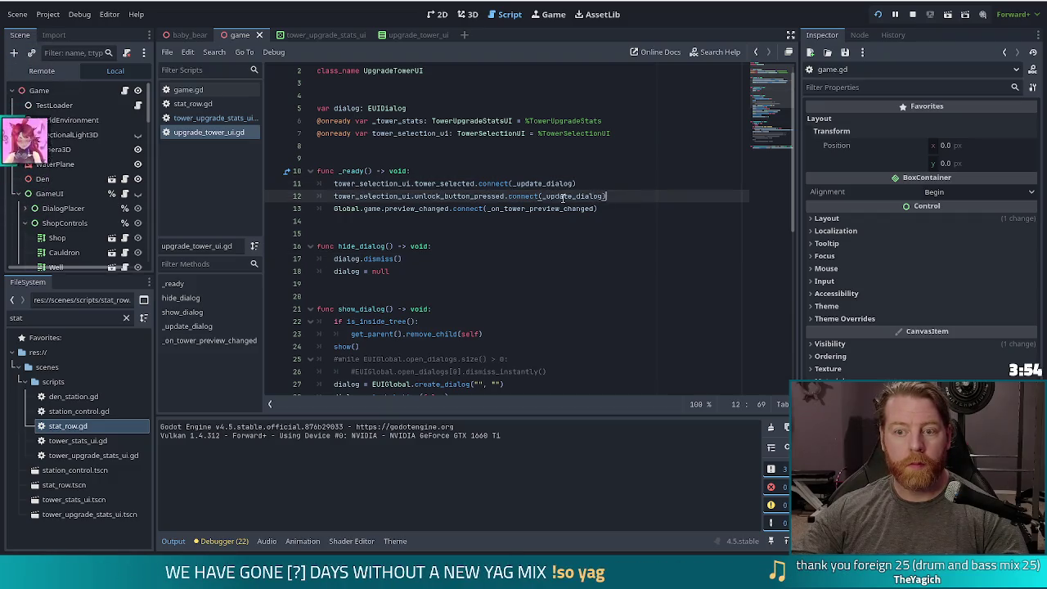
click(372, 132)
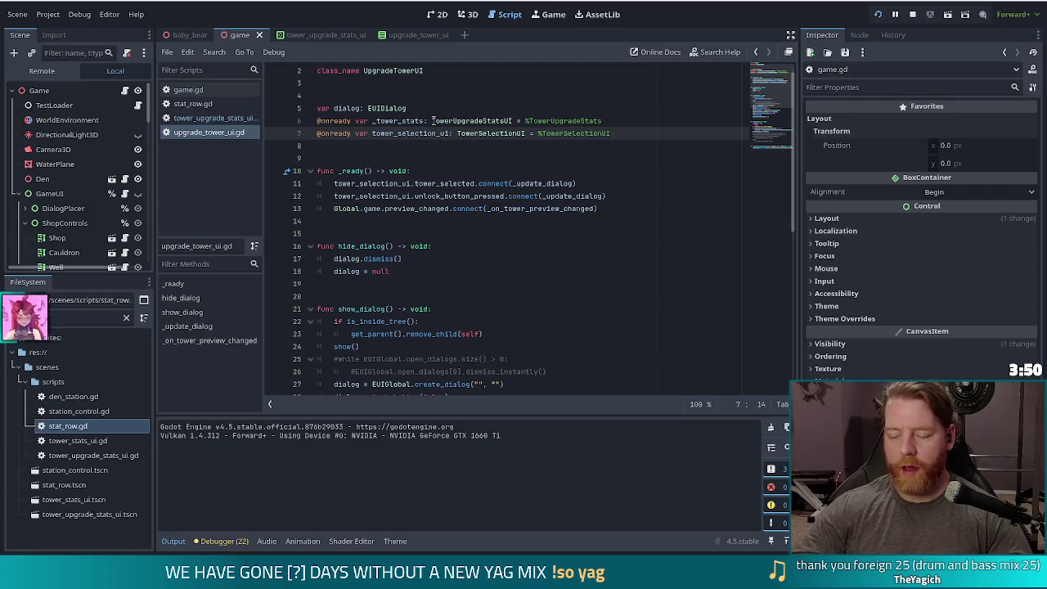
text(_)
click(333, 183)
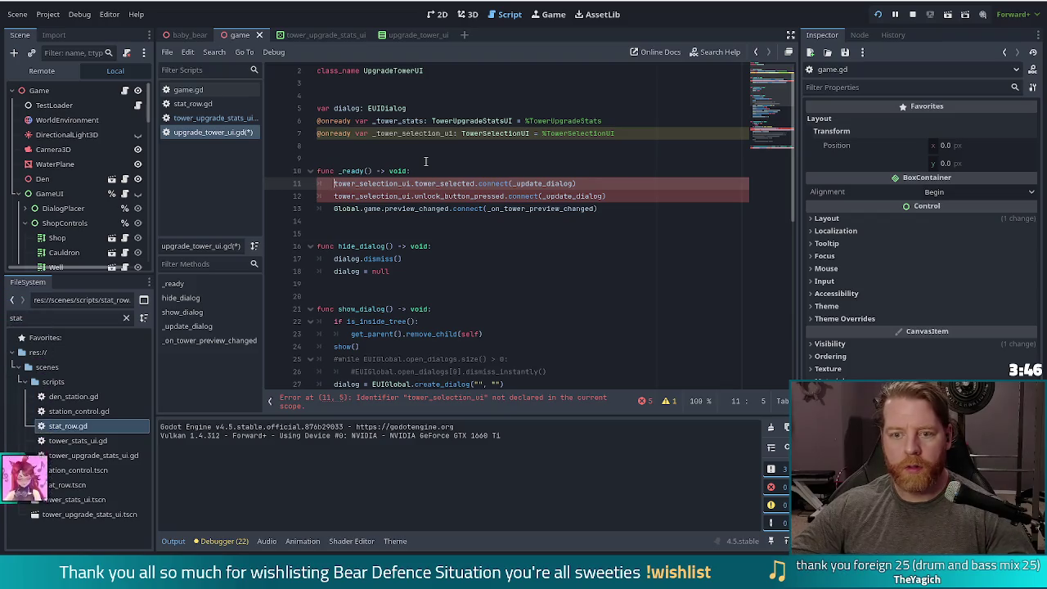
key(ctrl+shift+d)
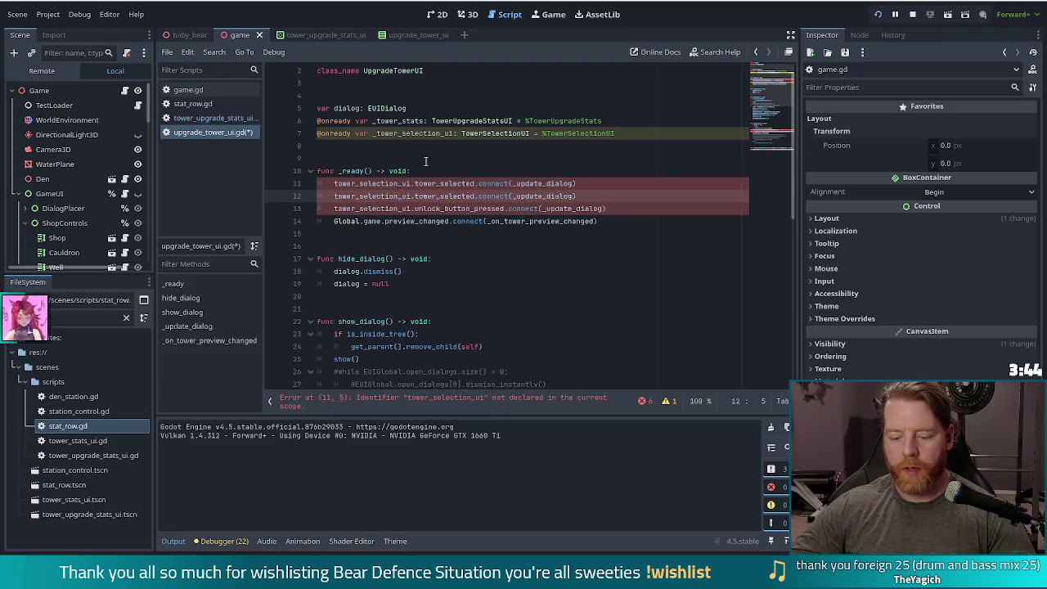
key(ctrl+z)
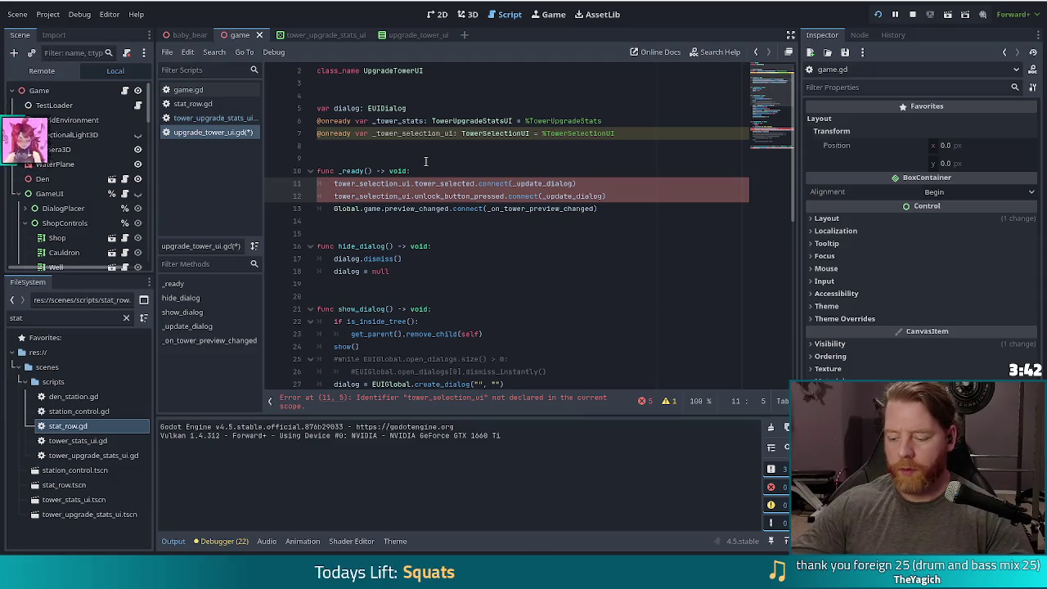
text(_)
Step: Add the underscore to tower_selection_ui on lines 41, 42 and 53, and save the script
scroll(474, 323, down, 5)
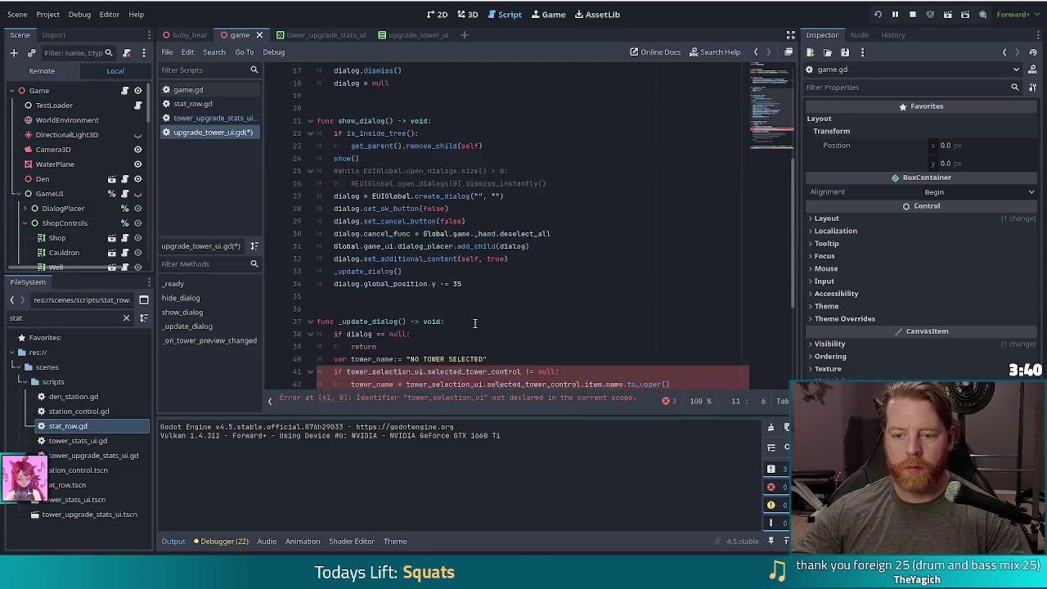
scroll(474, 323, down, 4)
click(347, 208)
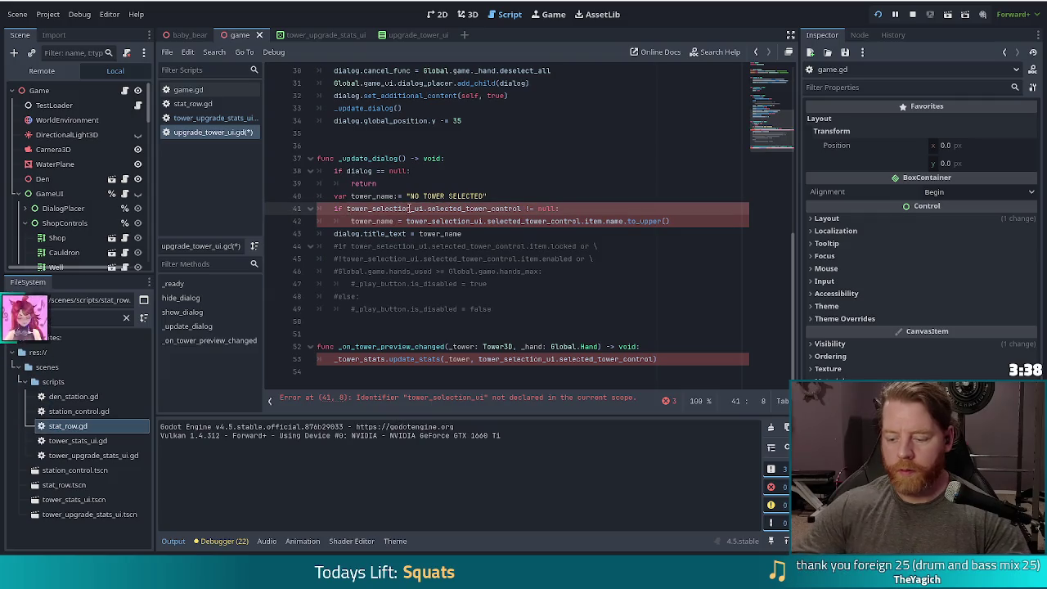
text(_)
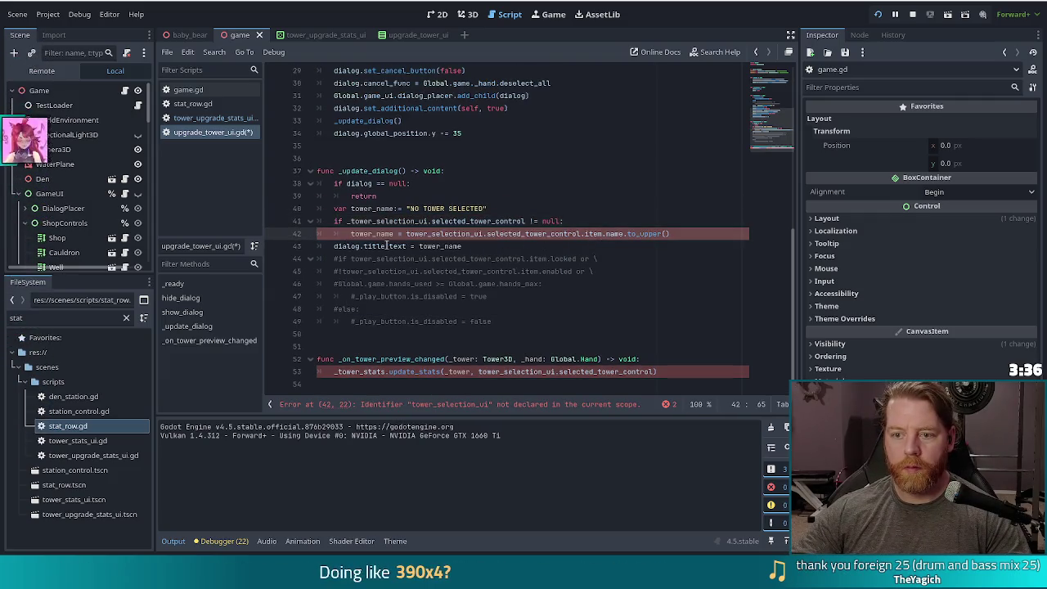
key(ctrl+Left)
key(ctrl+Left)
key(ctrl+Left)
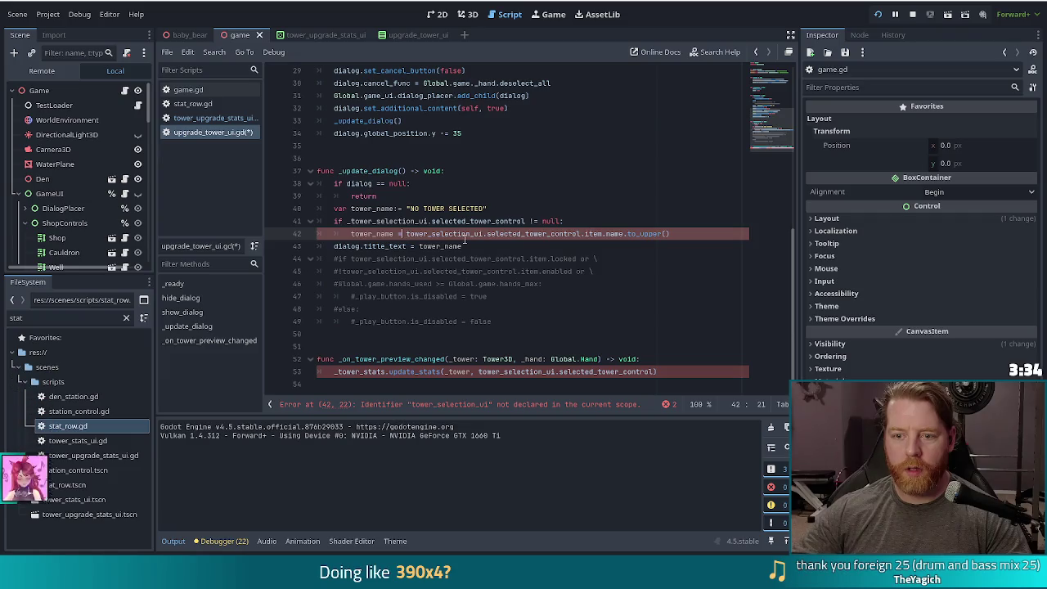
text(_)
click(372, 372)
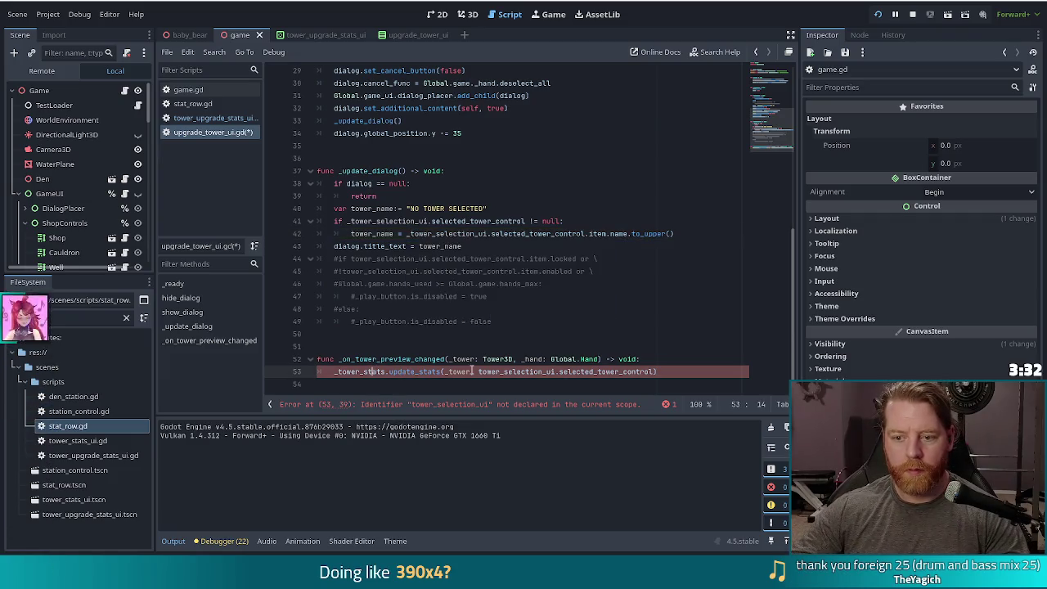
click(479, 372)
text(_)
key(ctrl+s)
Step: Review the commented-out play button block in _update_dialog
click(435, 220)
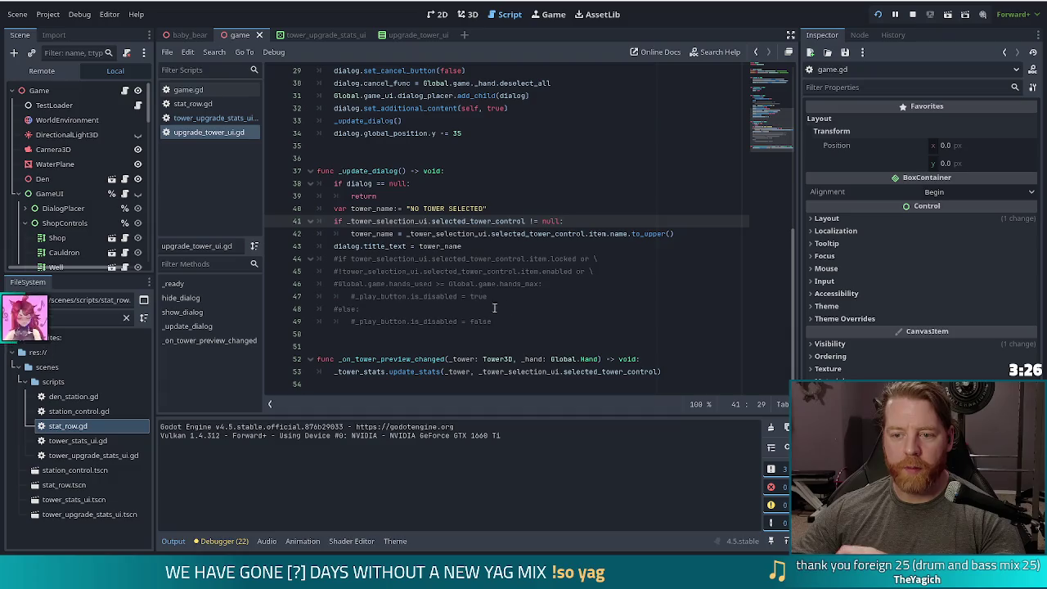
drag(492, 321, 530, 258)
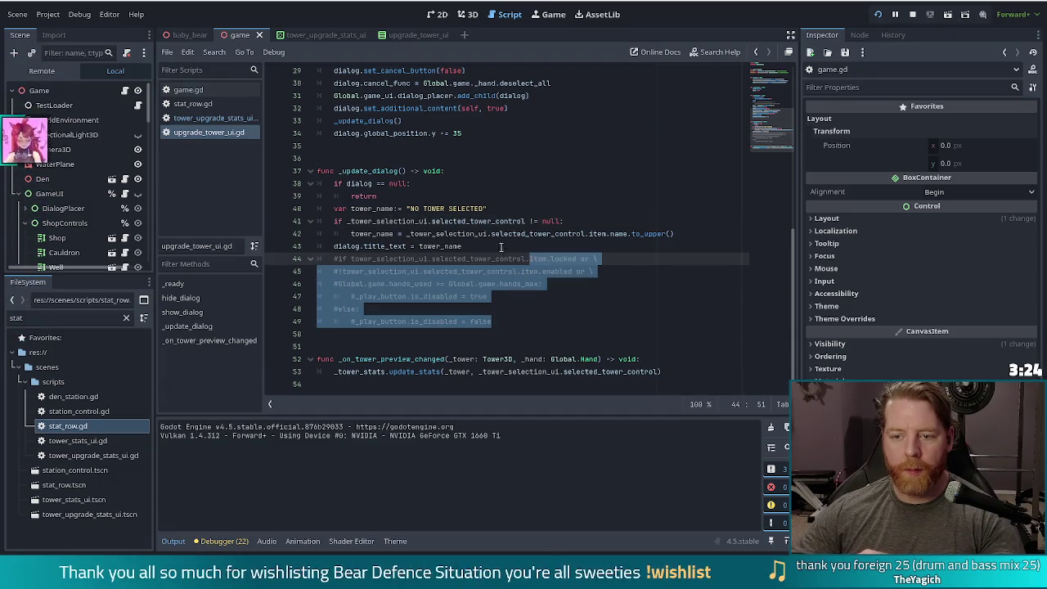
click(507, 246)
click(503, 283)
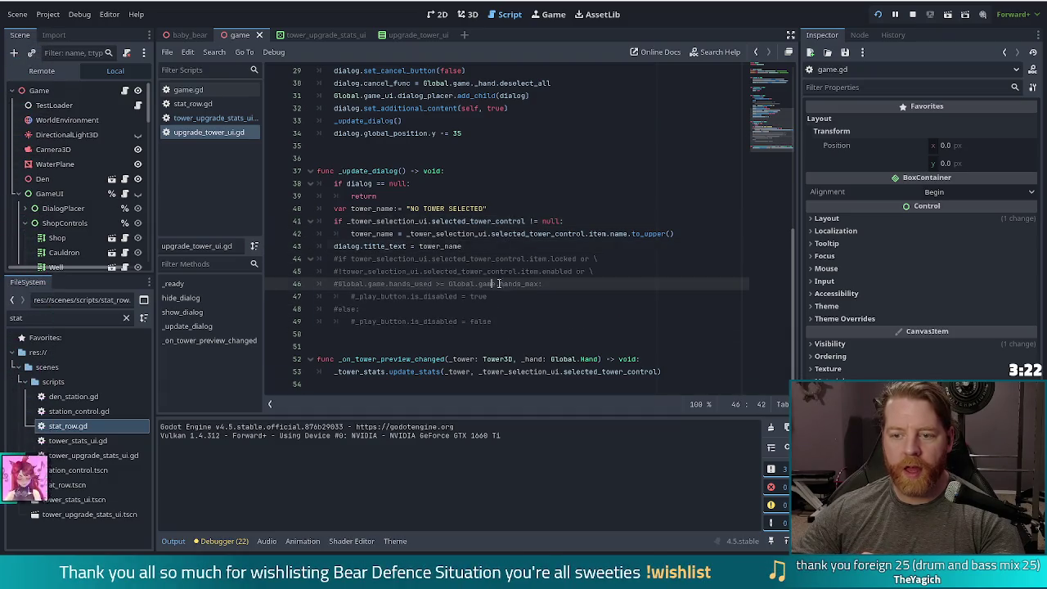
scroll(523, 290, up, 7)
scroll(533, 293, up, 3)
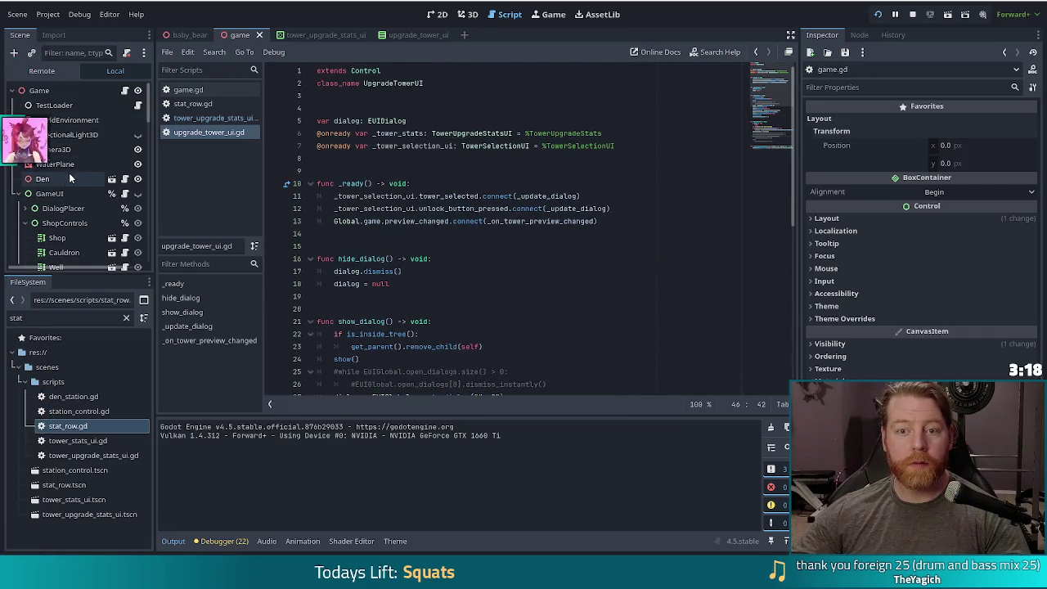
click(310, 35)
click(426, 35)
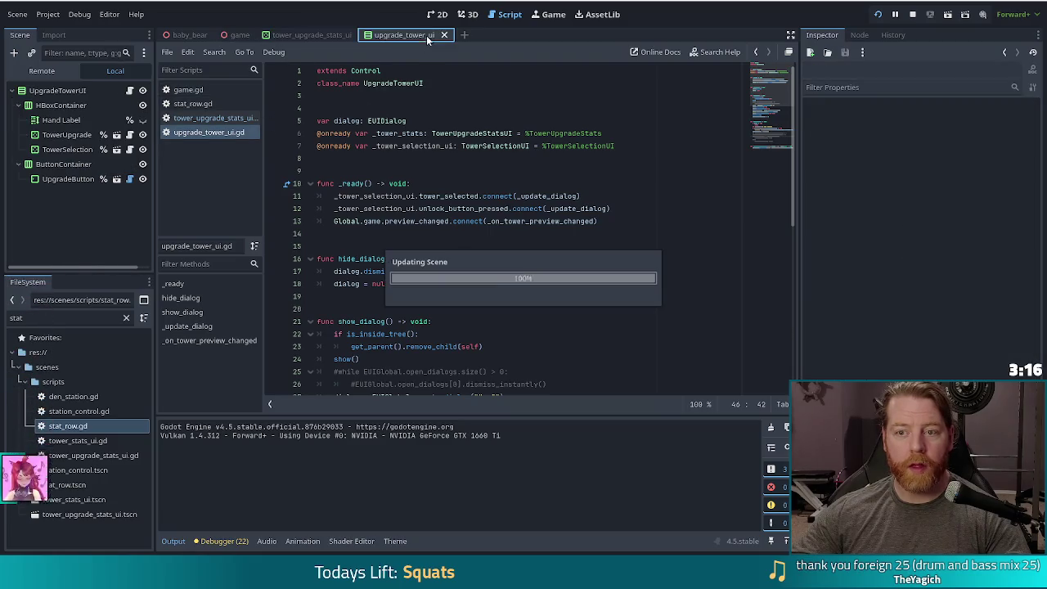
mouse_move(53, 175)
mouse_down()
mouse_move(81, 196)
mouse_move(327, 209)
mouse_move(351, 158)
mouse_up()
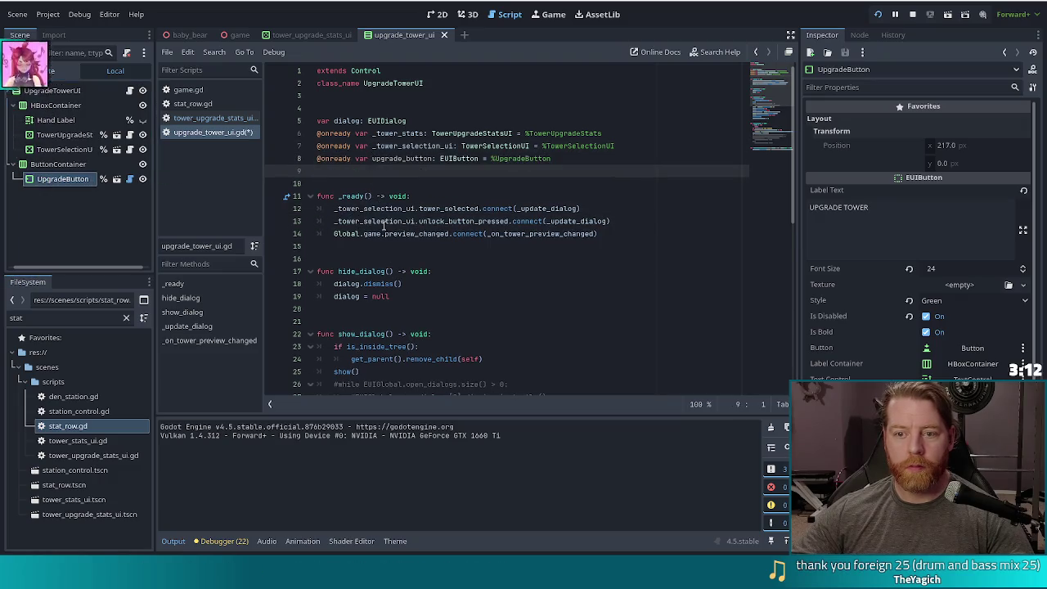
click(374, 158)
text(_)
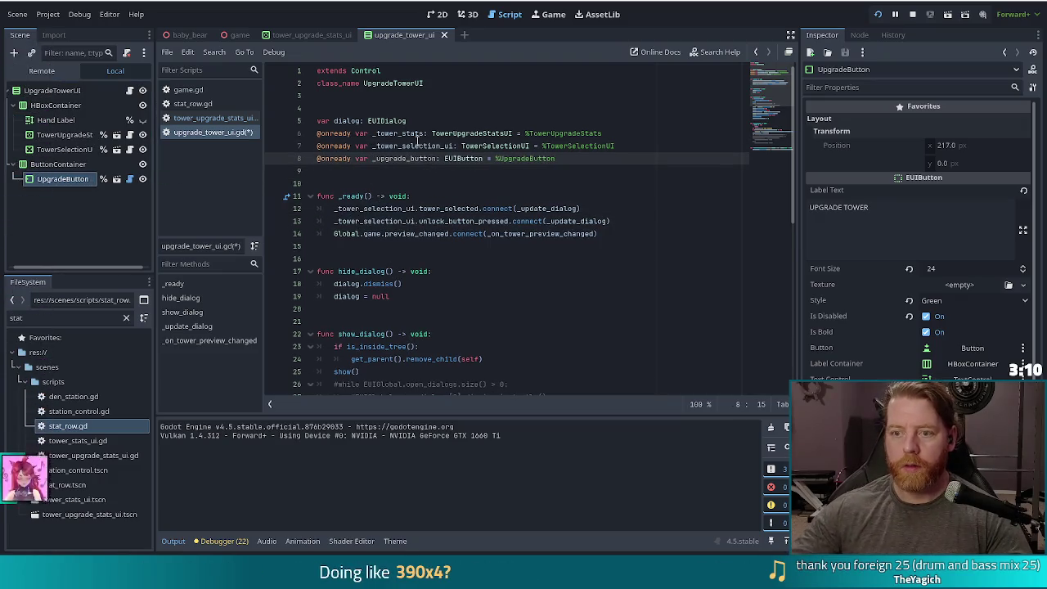
click(543, 159)
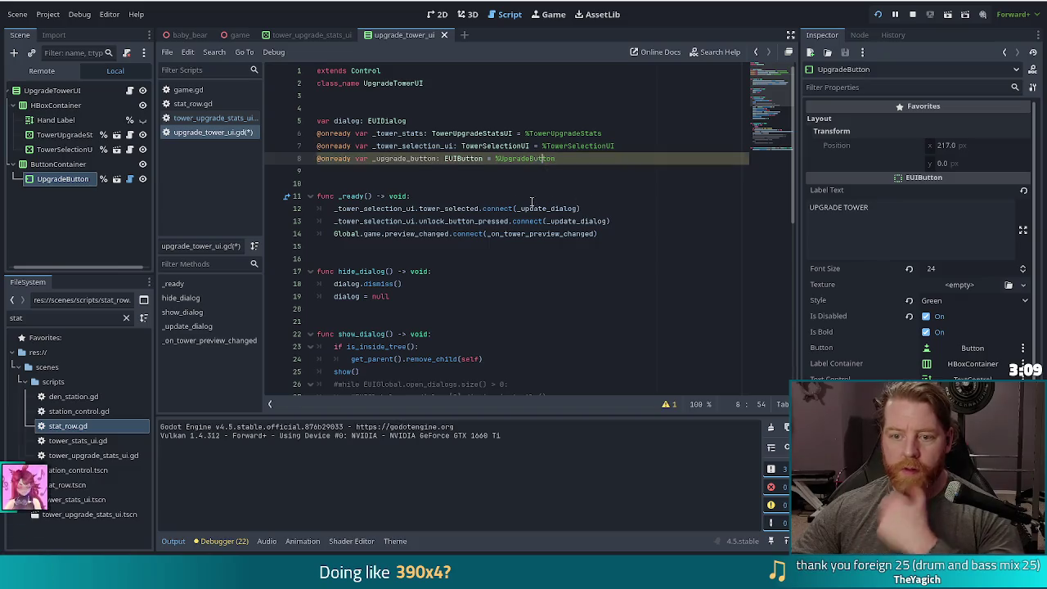
click(605, 220)
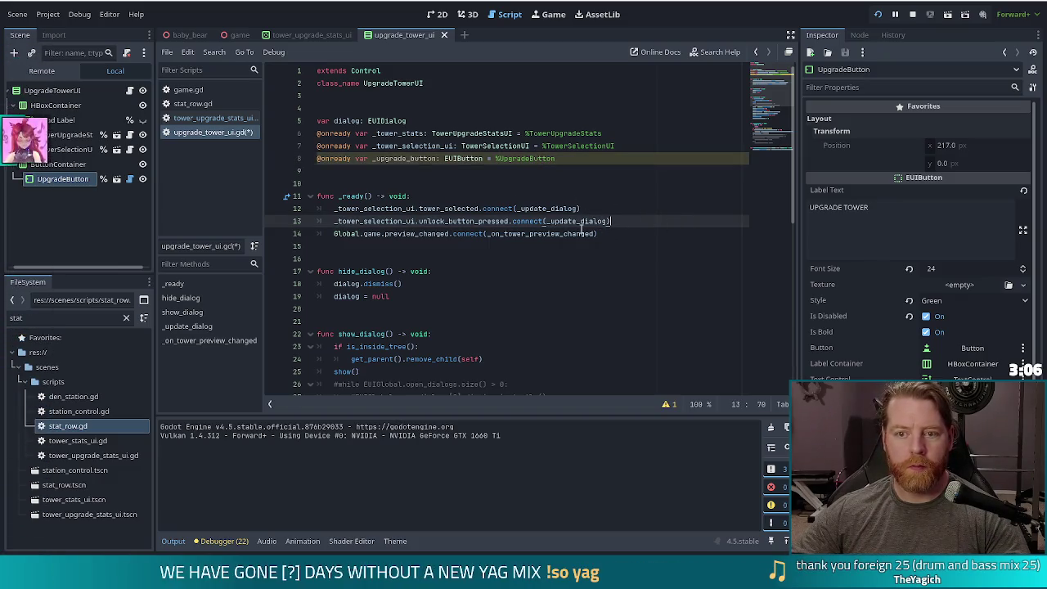
key(Return)
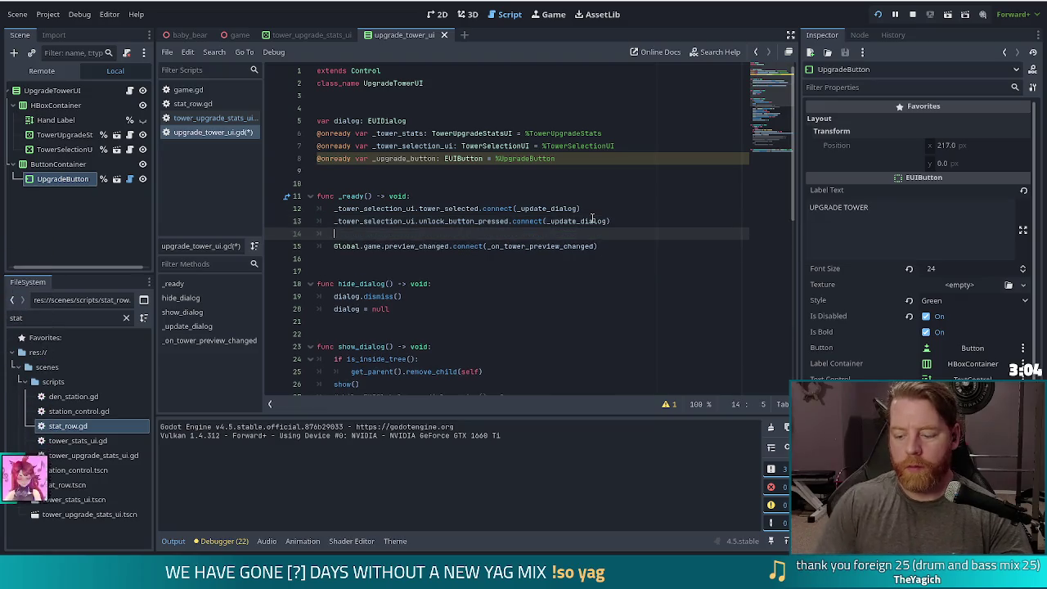
Step: Write _tower_stats.upgrade_selected.connect(_update_dialog) on line 14 of upgrade_tower_ui.gd
text(_tower_selection_ui)
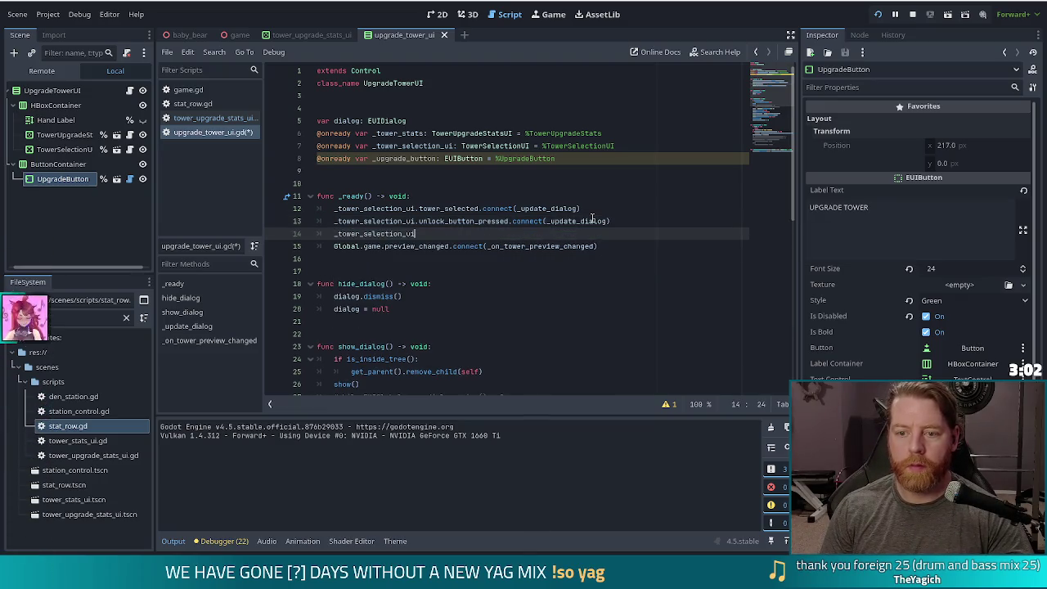
key(BackSpace)
key(BackSpace)
key(BackSpace)
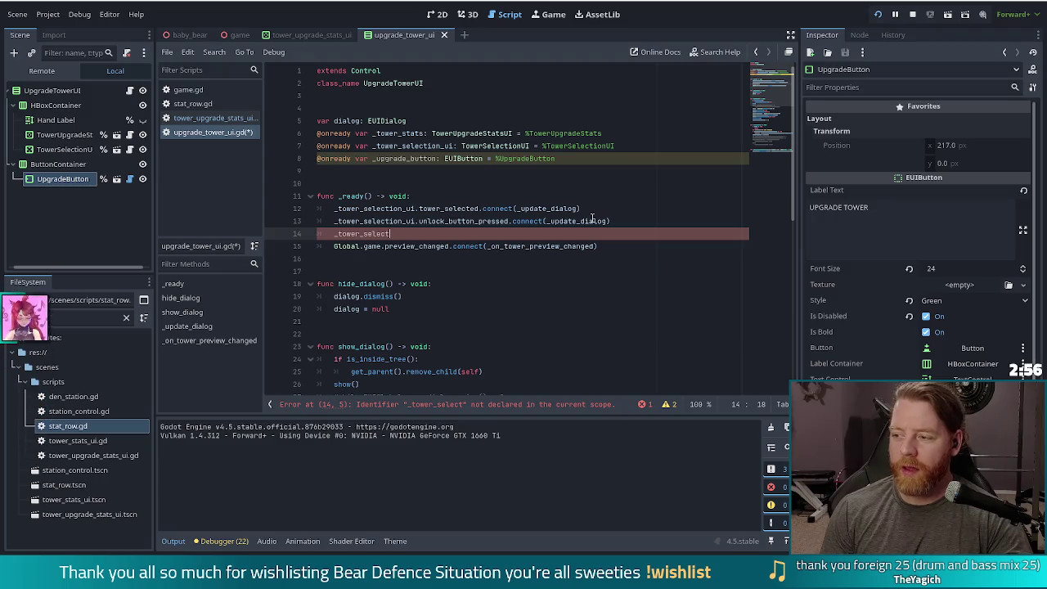
key(BackSpace)
key(BackSpace)
key(BackSpace)
text(s)
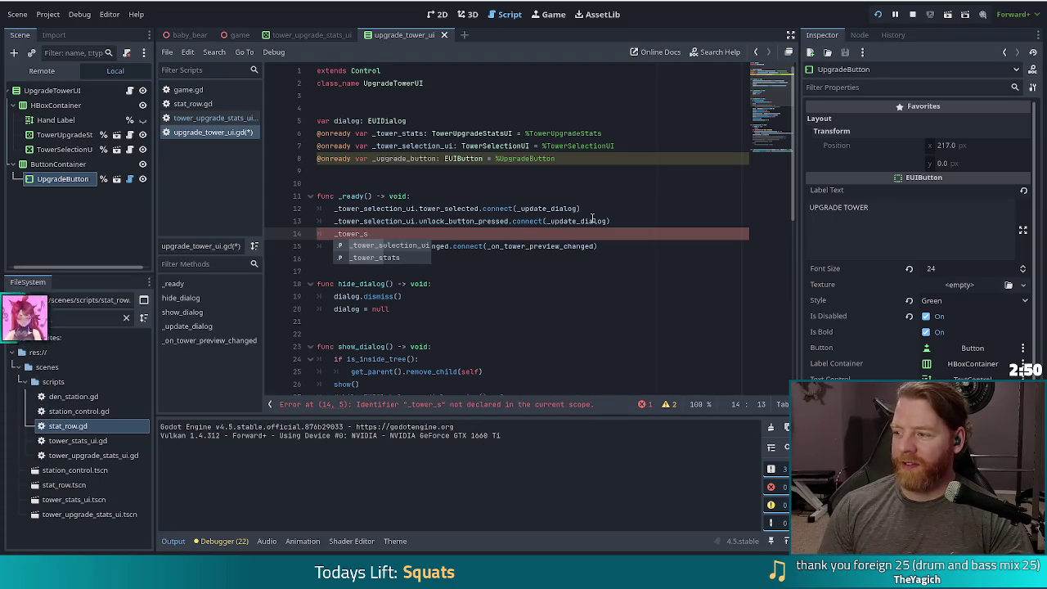
key(Down)
key(Return)
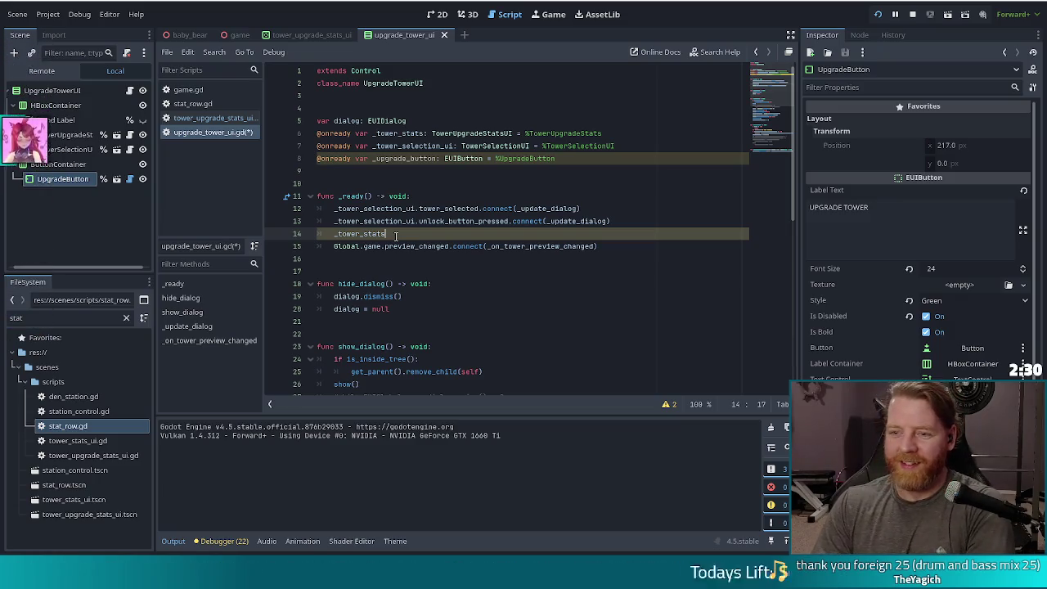
text(.se)
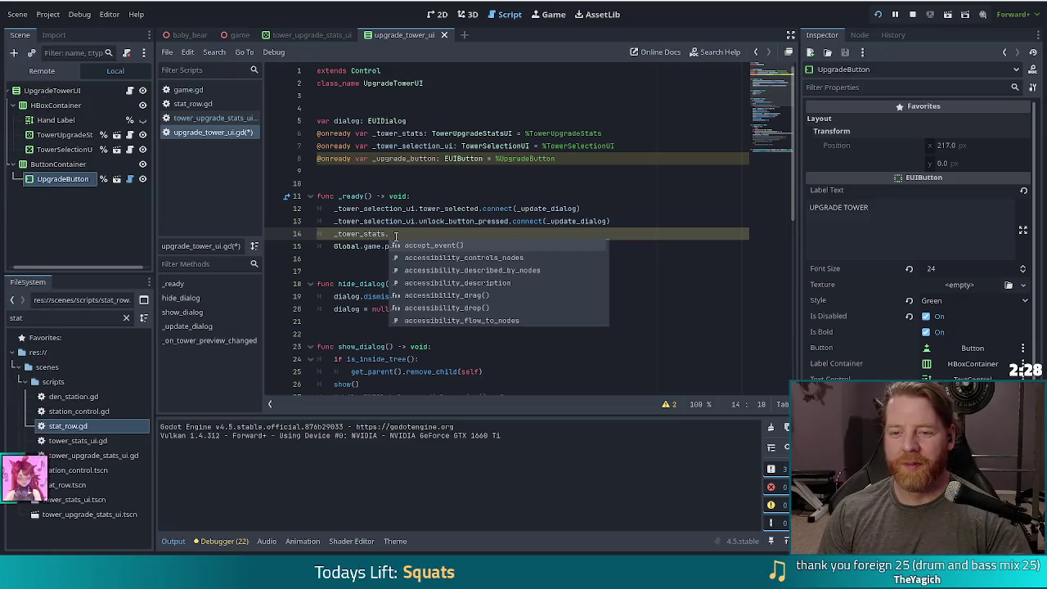
key(BackSpace)
key(BackSpace)
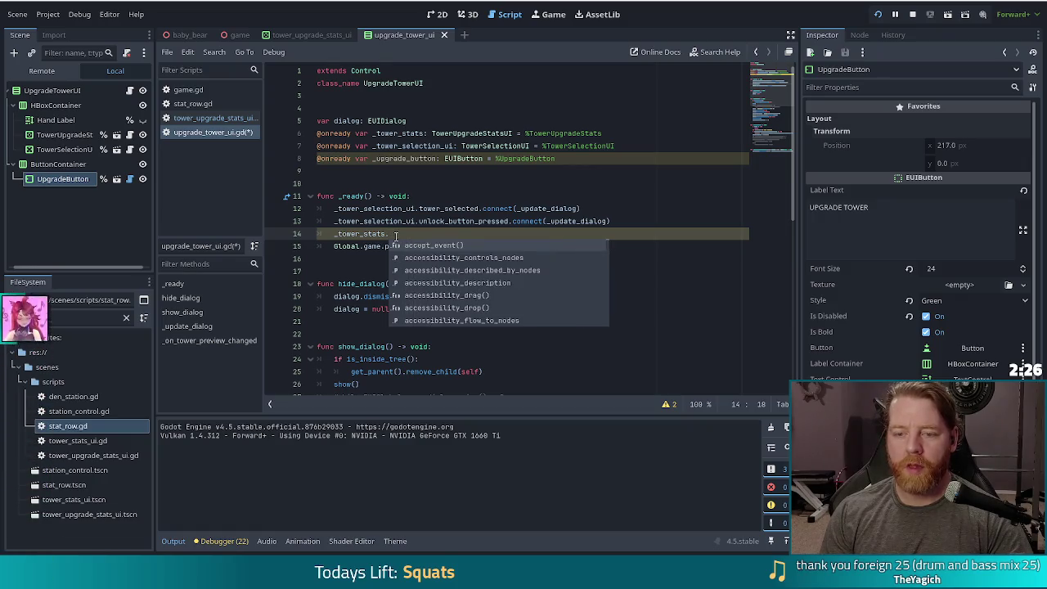
text(up)
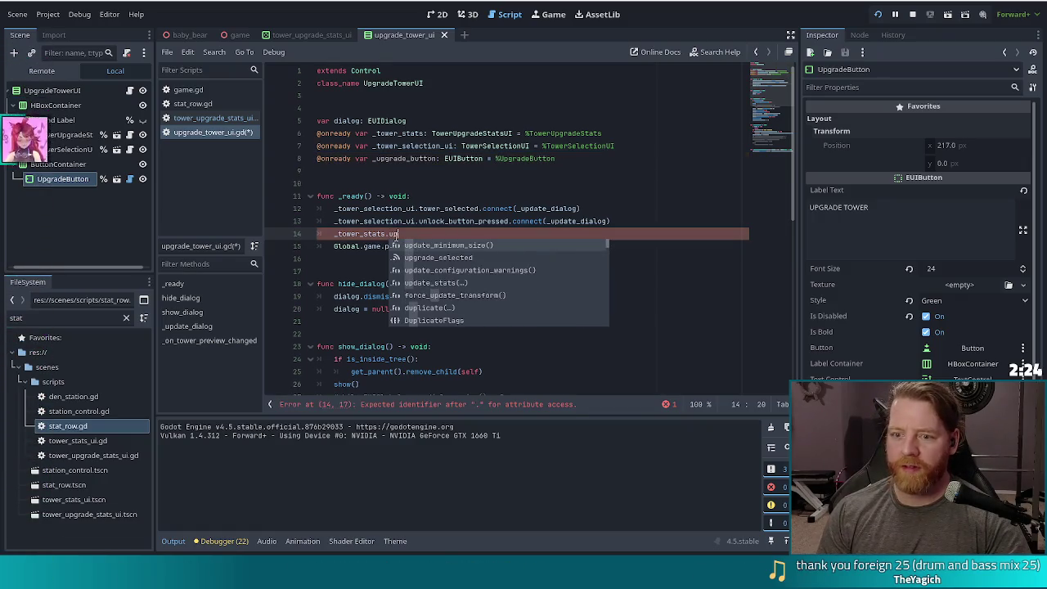
key(Return)
text(conn)
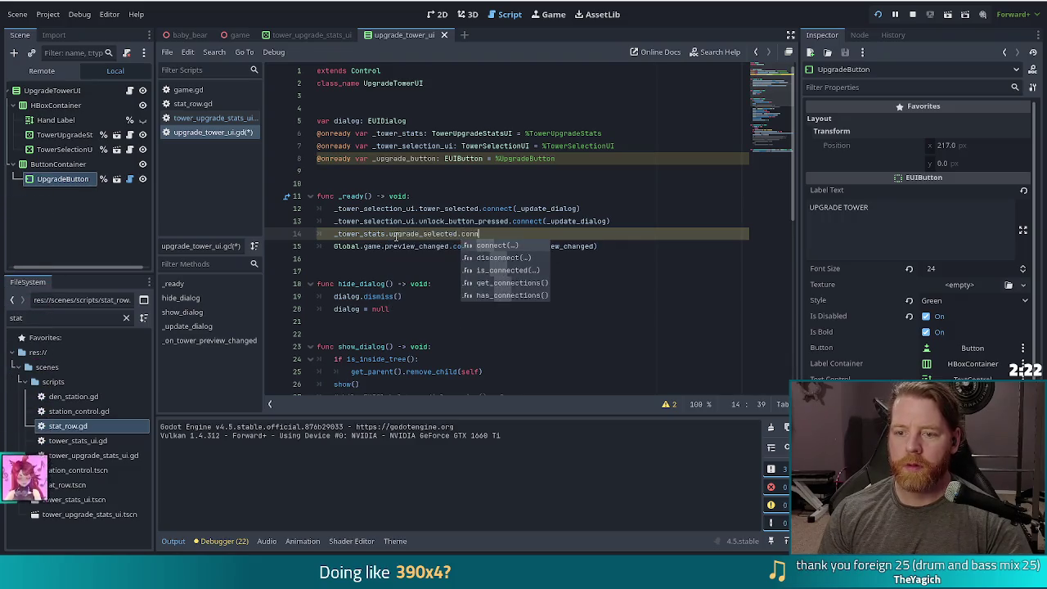
key(Return)
text(_update))
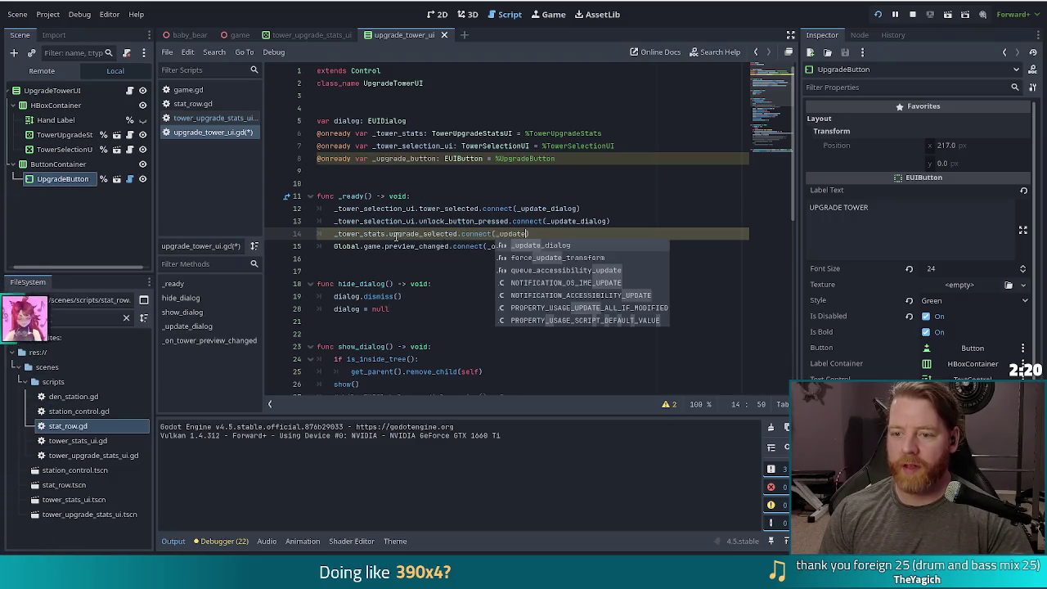
key(Return)
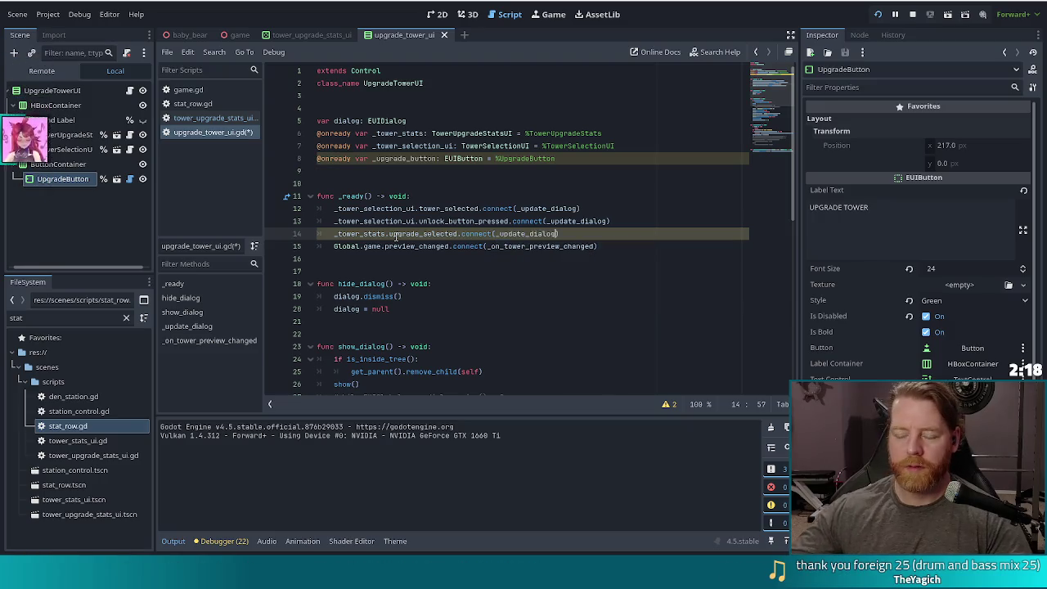
key(Right)
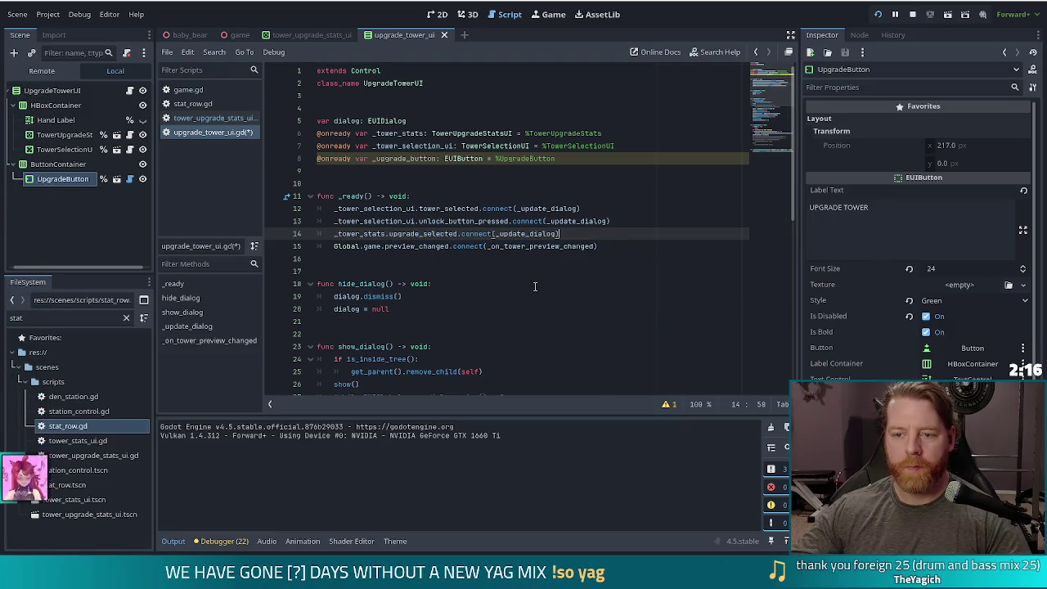
Step: Select the commented-out button-disabling block in _update_dialog
scroll(542, 271, down, 3)
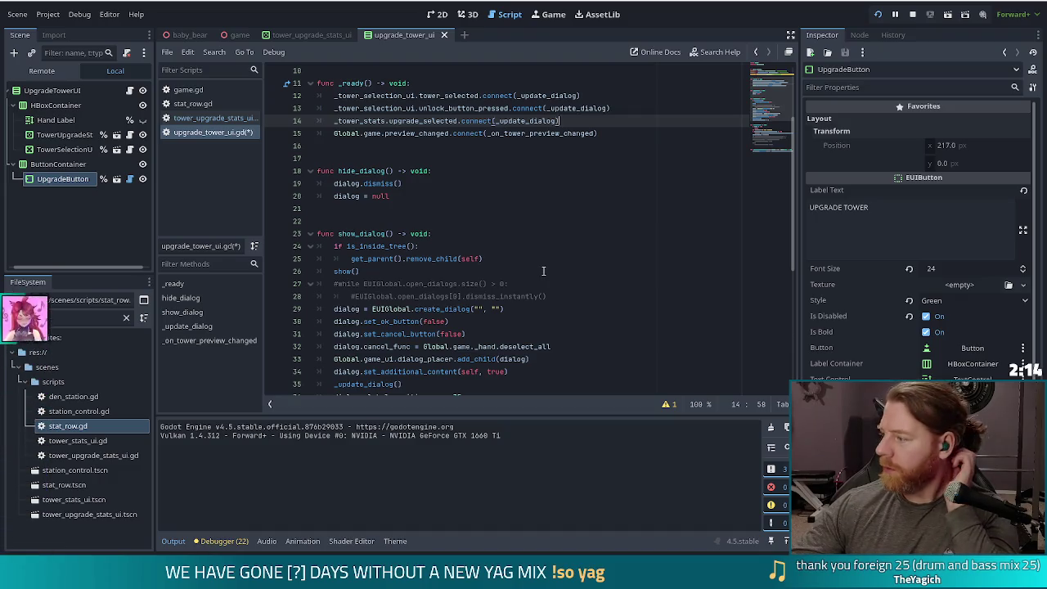
scroll(542, 271, down, 5)
click(431, 333)
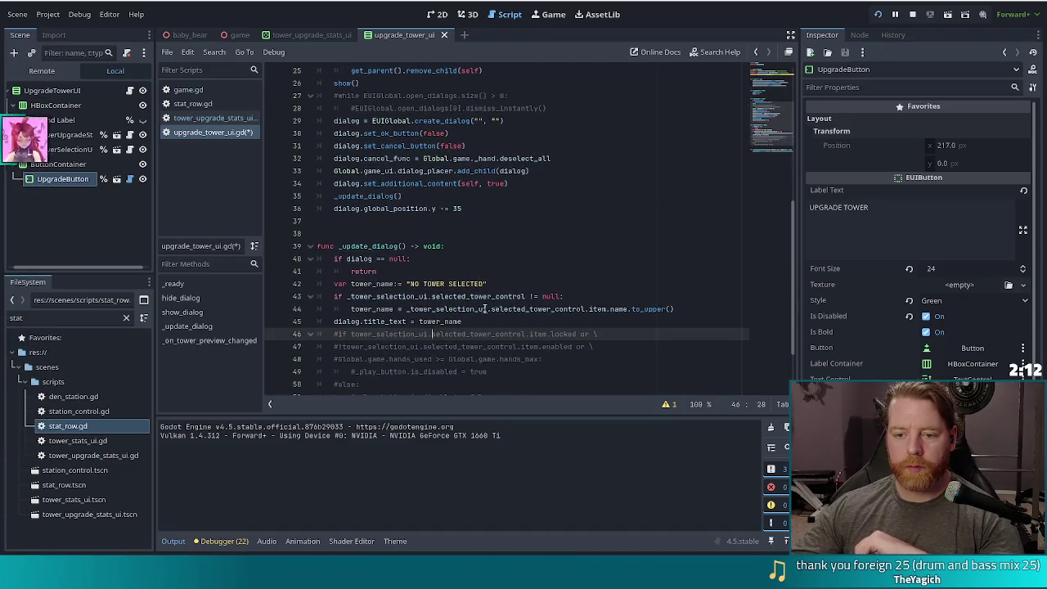
click(426, 296)
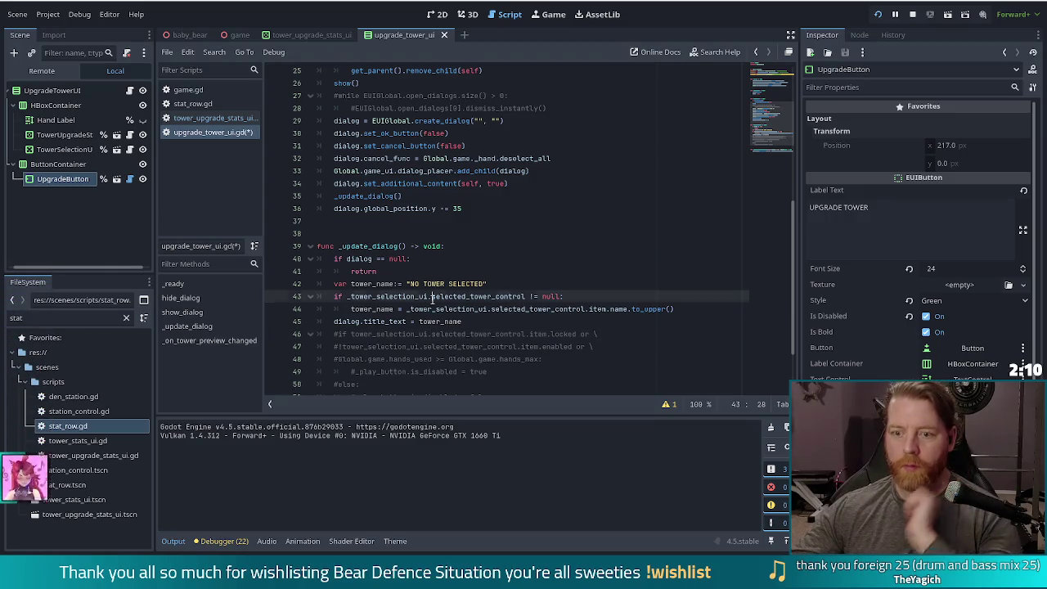
click(488, 321)
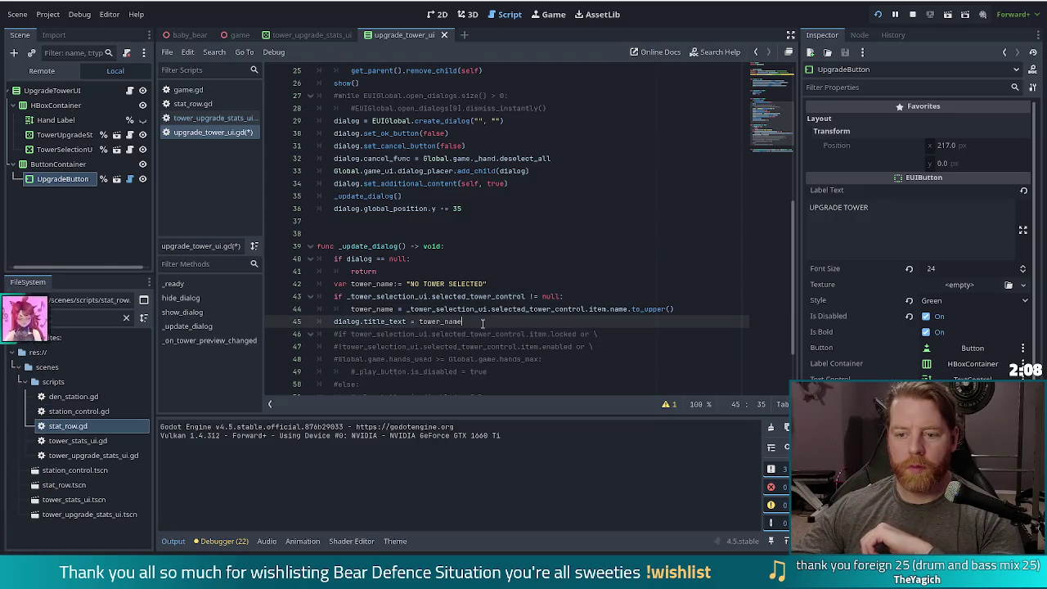
scroll(379, 328, down, 2)
drag(376, 259, 397, 321)
Step: Uncomment the button-disabling block and prefix tower_selection_ui with an underscore on lines 46–47
key(ctrl+k)
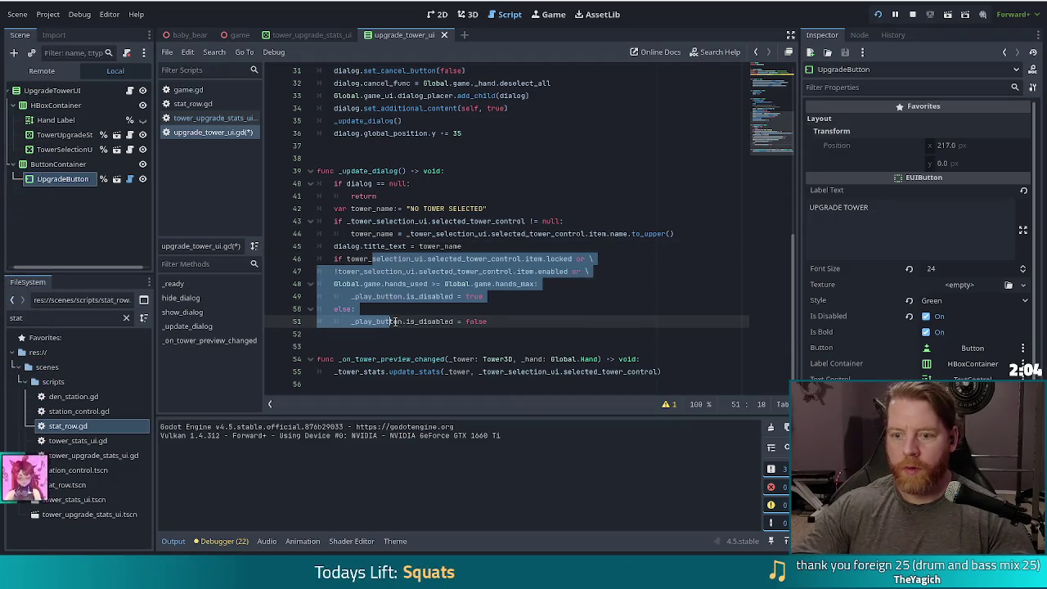
click(453, 271)
click(491, 259)
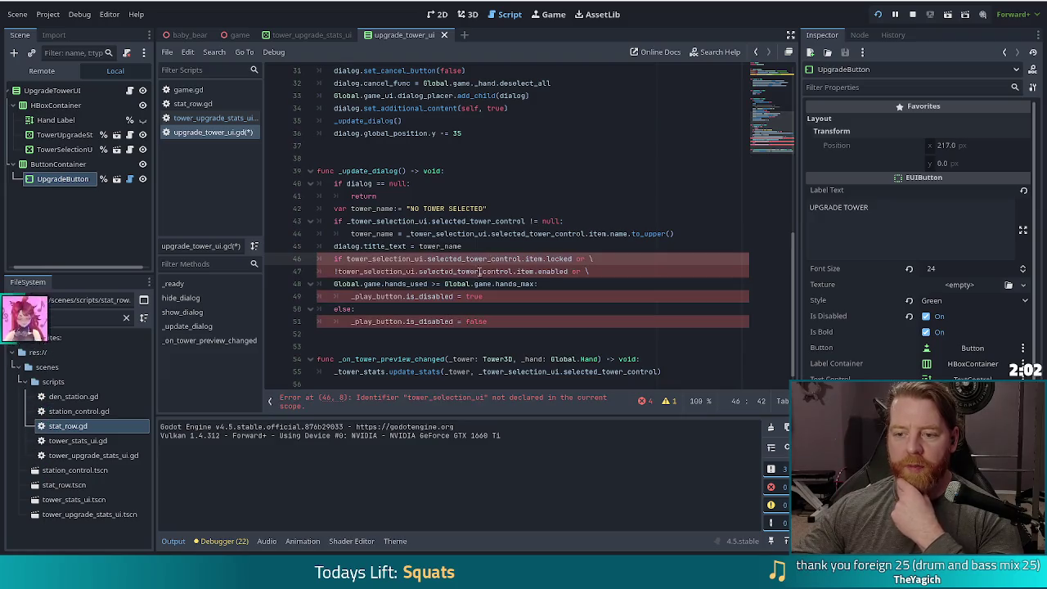
key(Down)
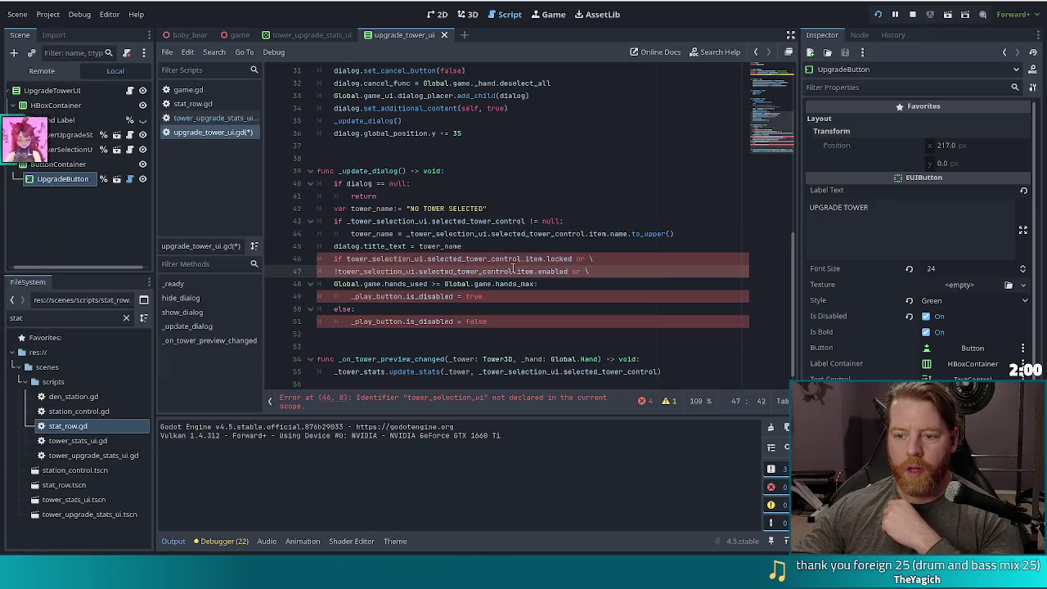
click(354, 260)
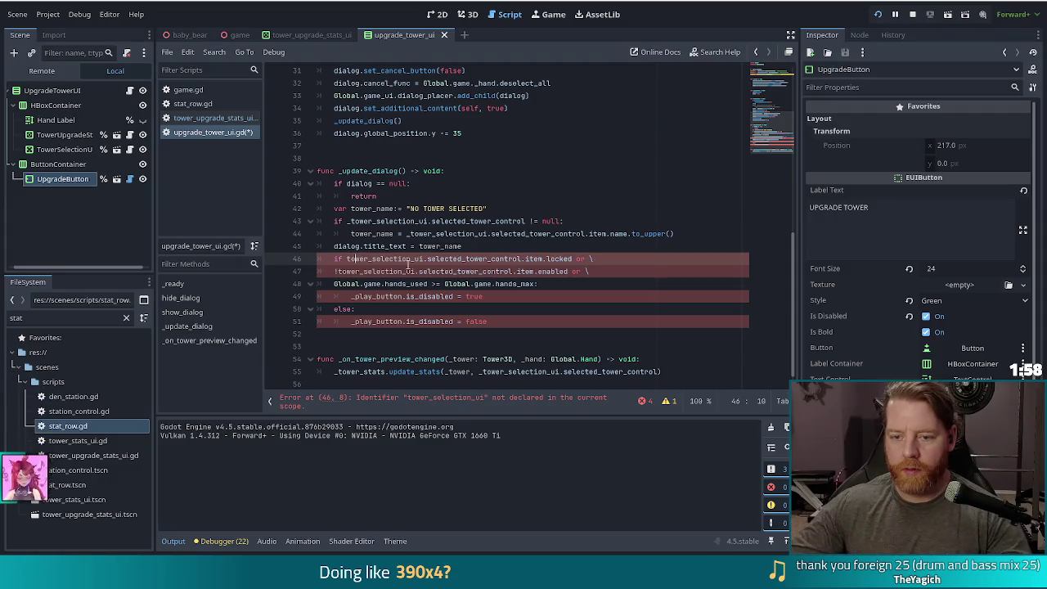
text(_)
key(Escape)
key(Down)
key(Home)
text(_)
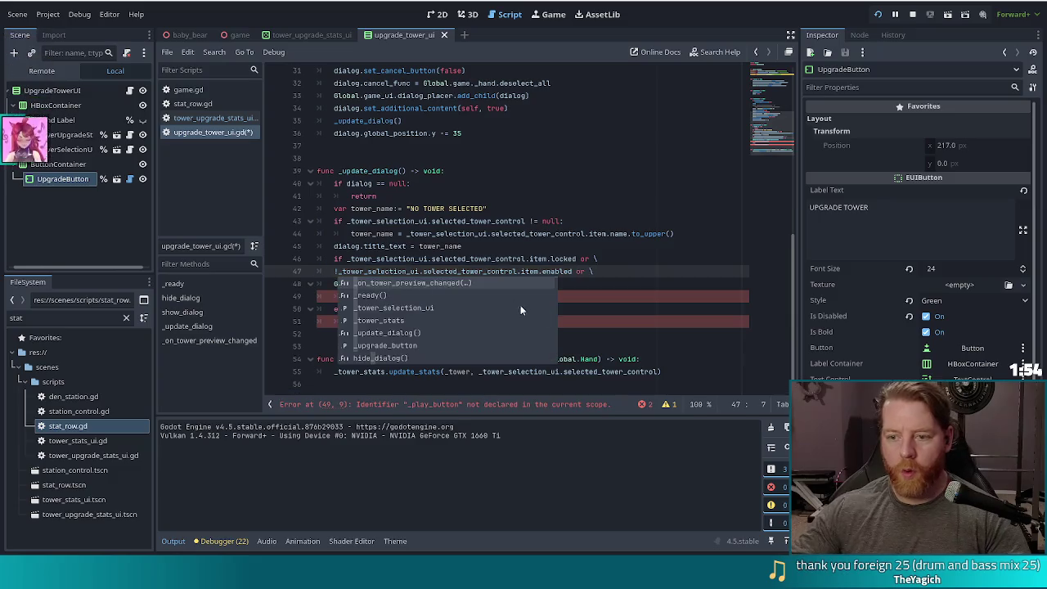
Step: Replace the hands condition with _tower_stats.selected_stat_row == null and add a ! negation on line 47
click(591, 293)
drag(537, 284, 333, 283)
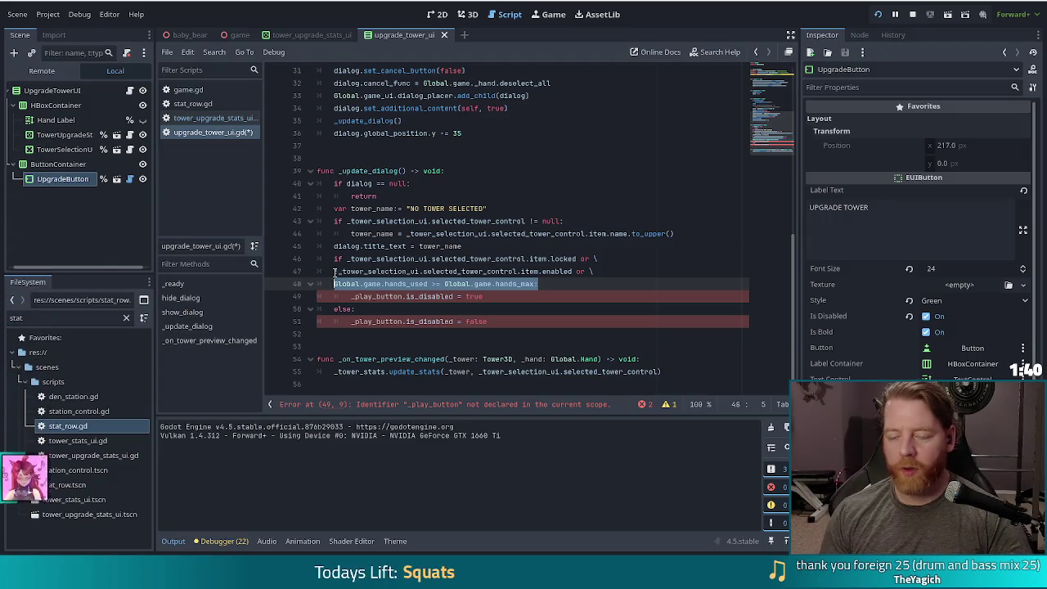
text(_to)
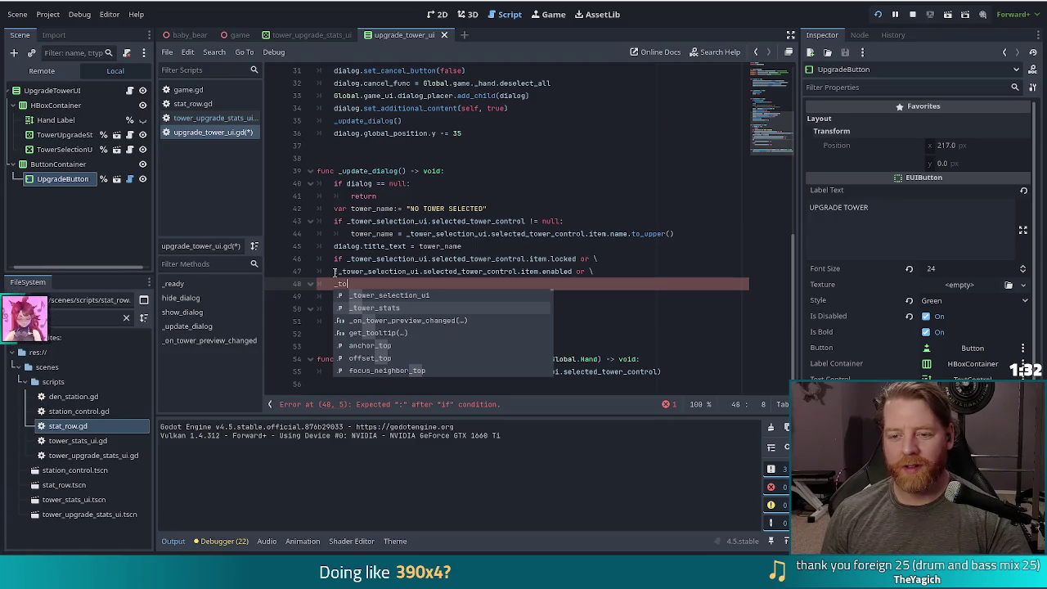
key(Return)
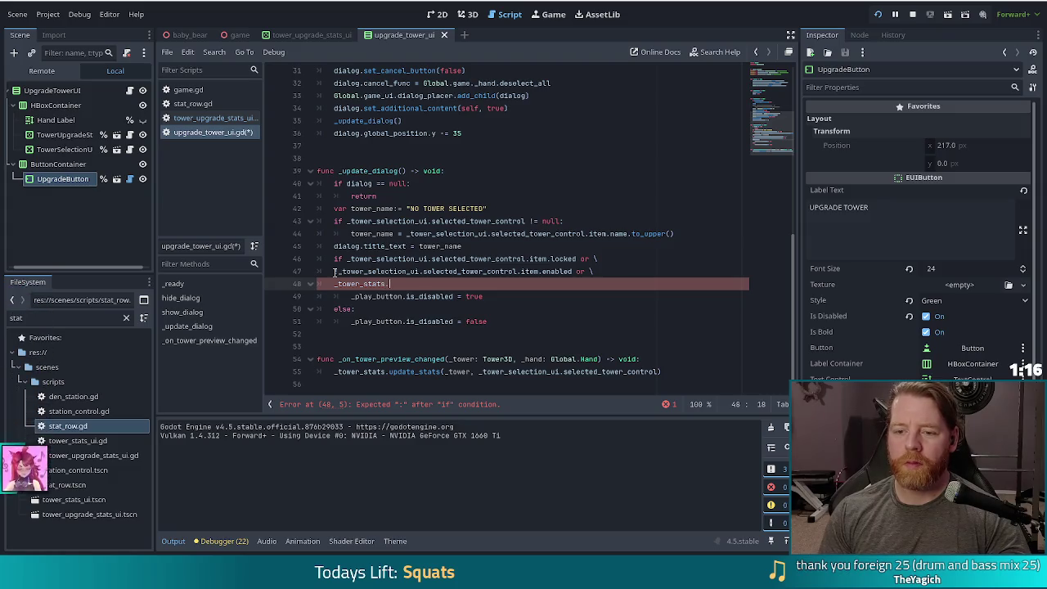
text(.selected_stat_row)
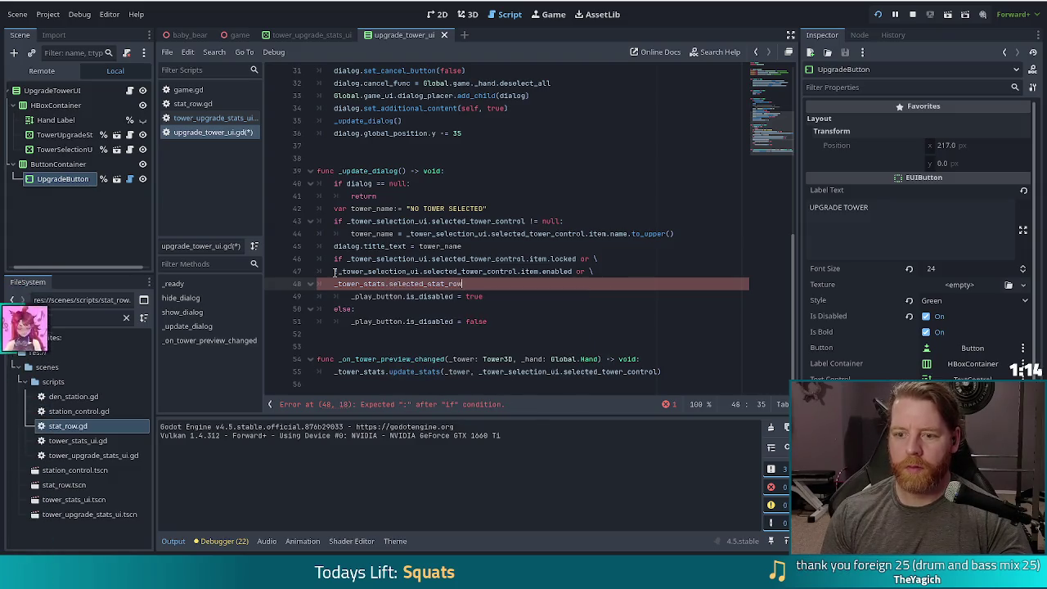
text( == null:)
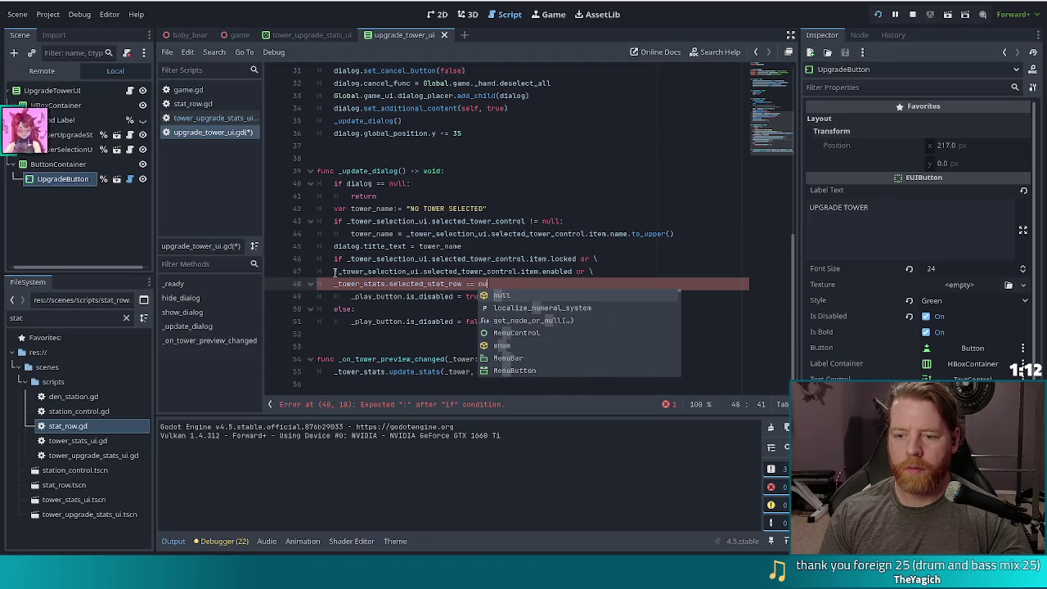
click(334, 272)
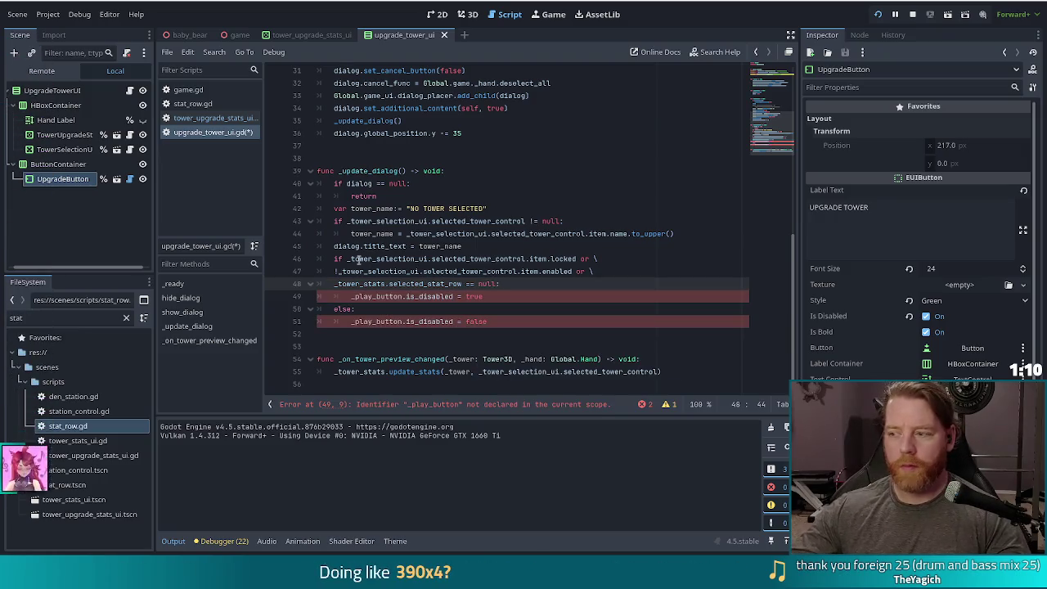
text(!)
Step: Change _play_button to _upgrade_button on lines 49 and 51
click(375, 296)
drag(521, 321, 508, 298)
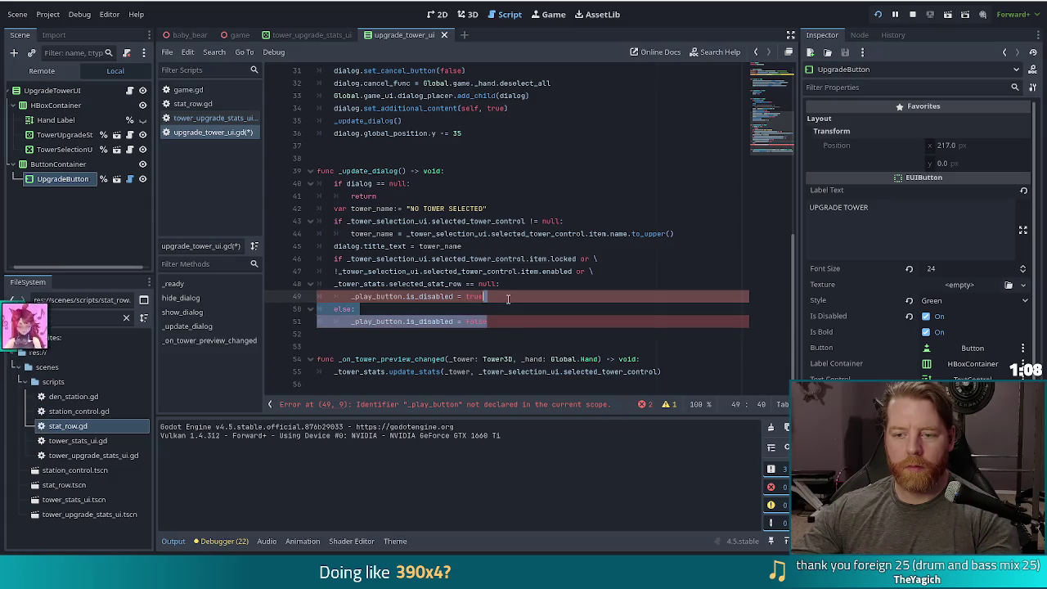
click(404, 296)
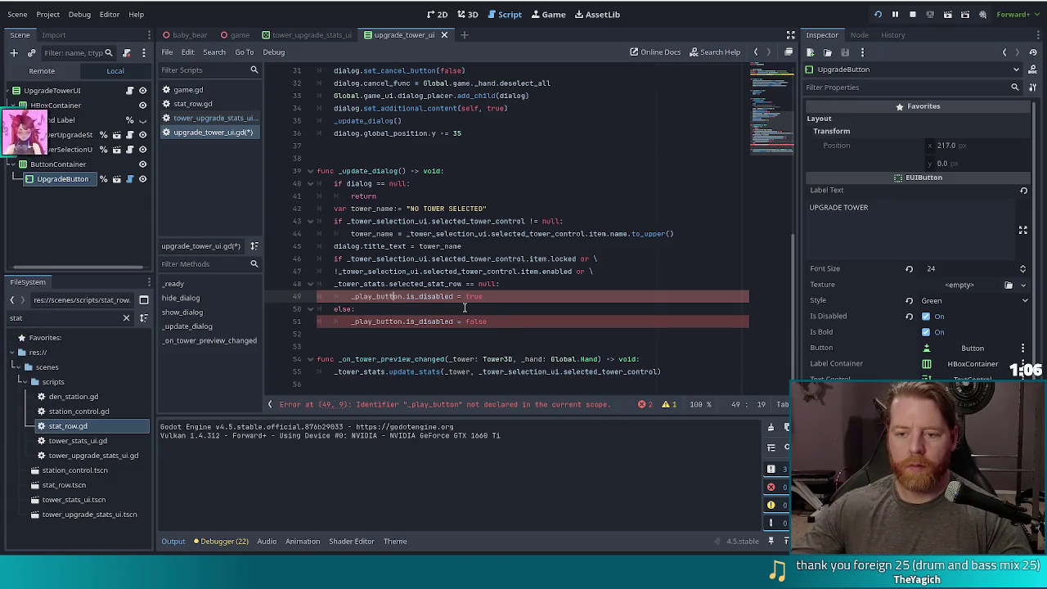
key(ctrl+shift+Left)
text(_)
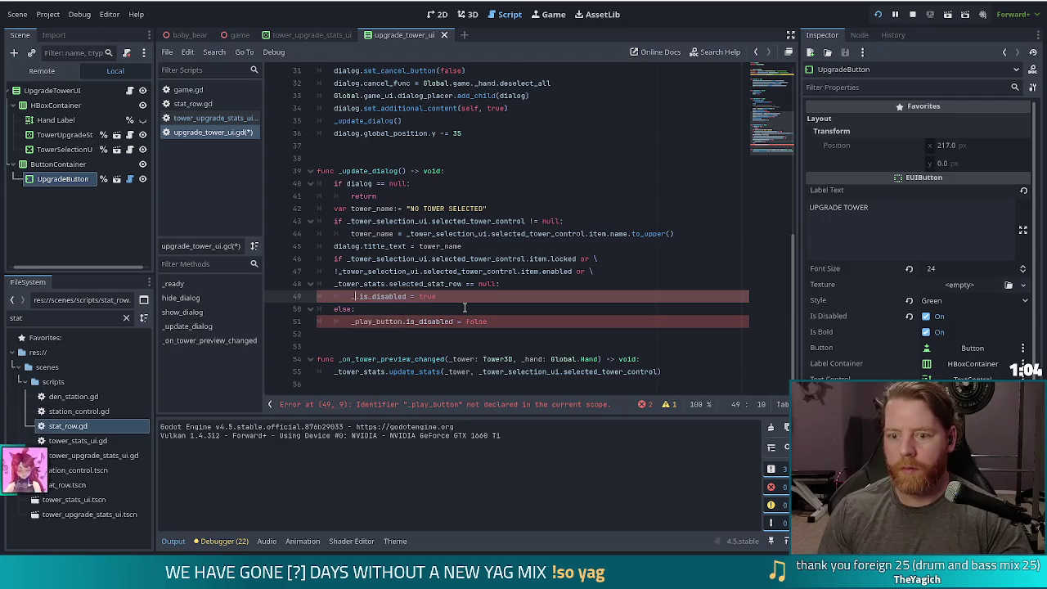
text(up)
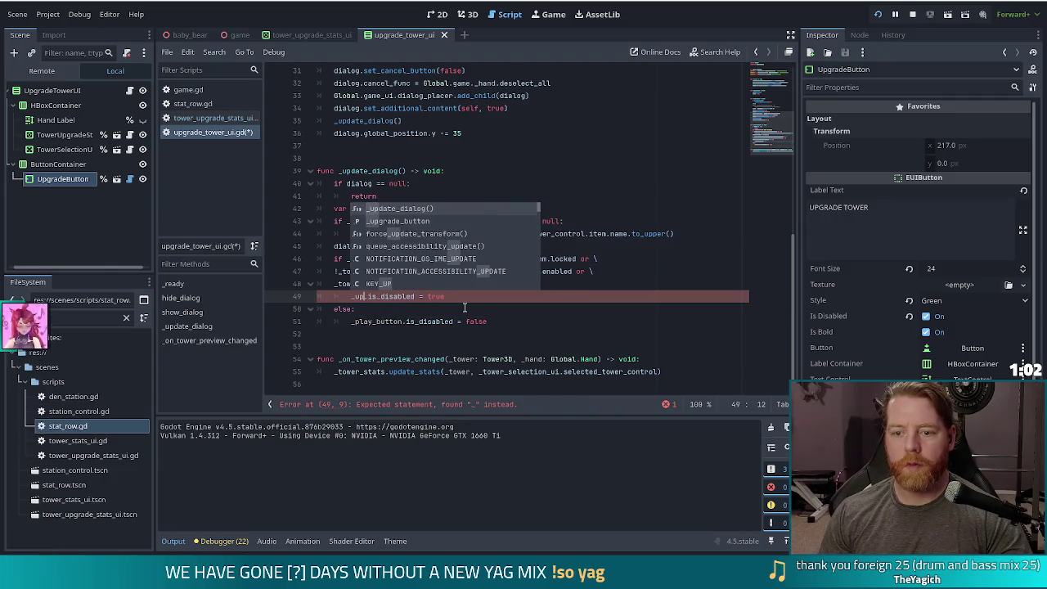
key(Return)
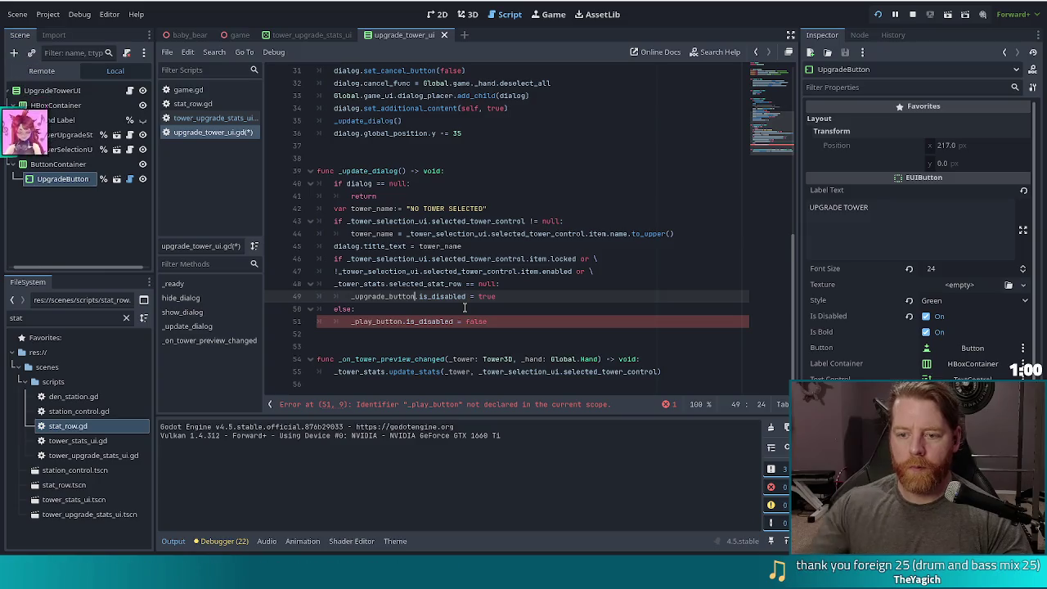
click(379, 296)
double_click(379, 296)
key(ctrl+c)
double_click(377, 321)
key(ctrl+v)
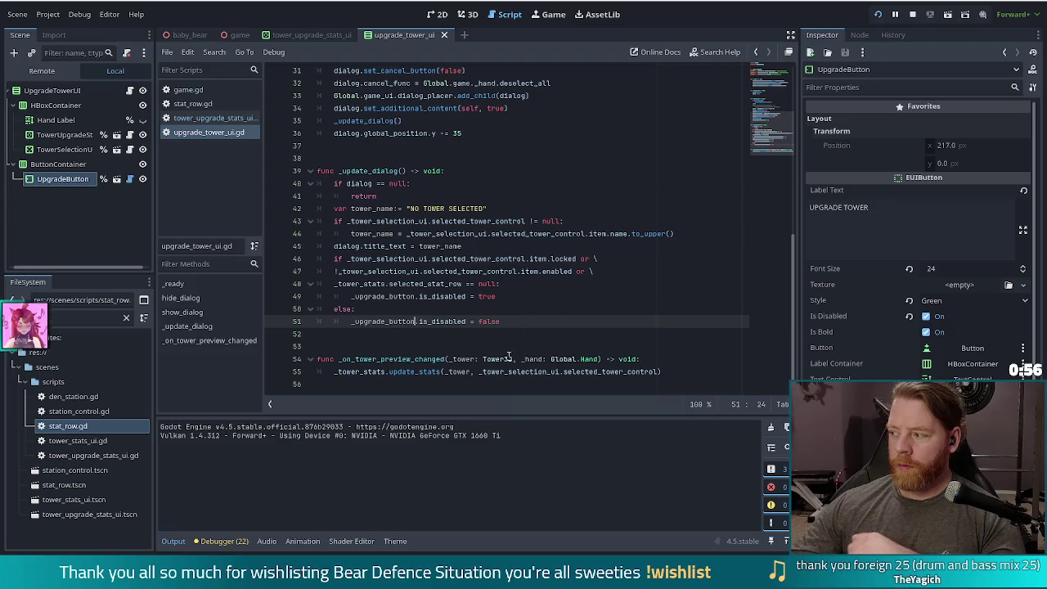
click(490, 246)
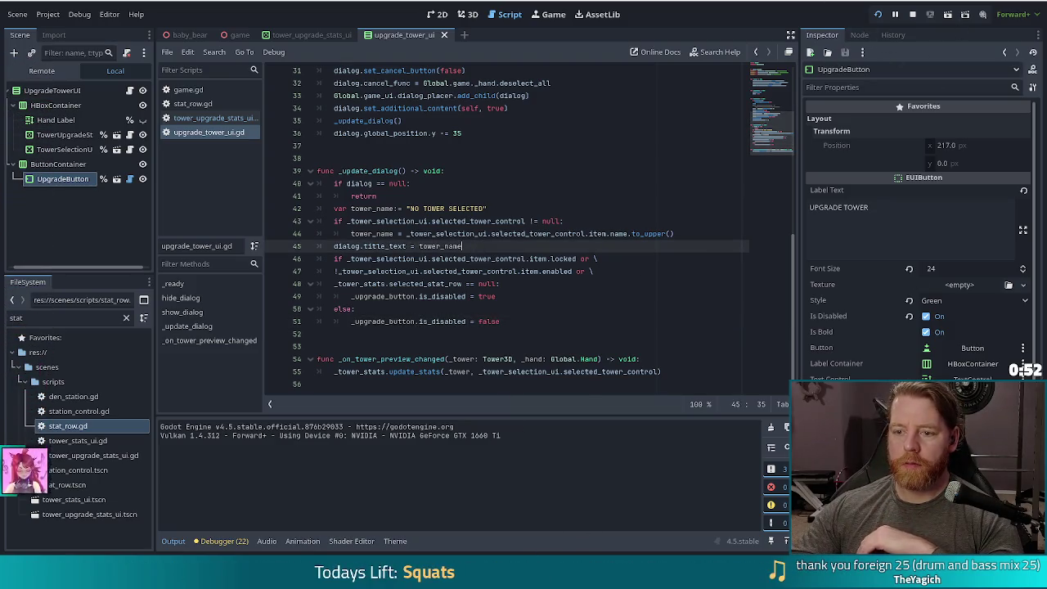
Step: Stop the paused debug session and restart the game with Reload/Run Project
click(632, 258)
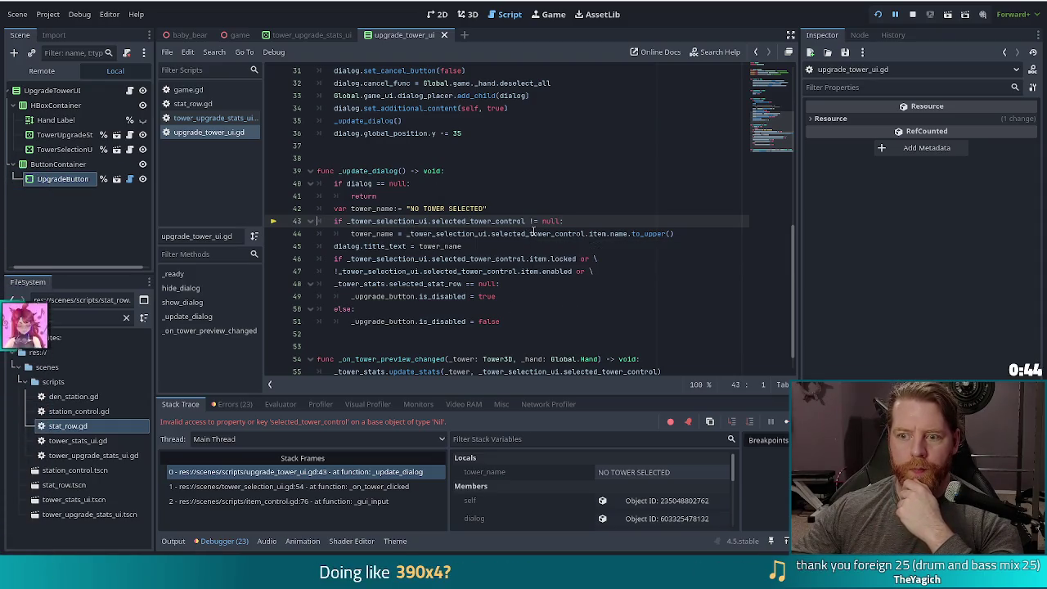
mouse_move(533, 232)
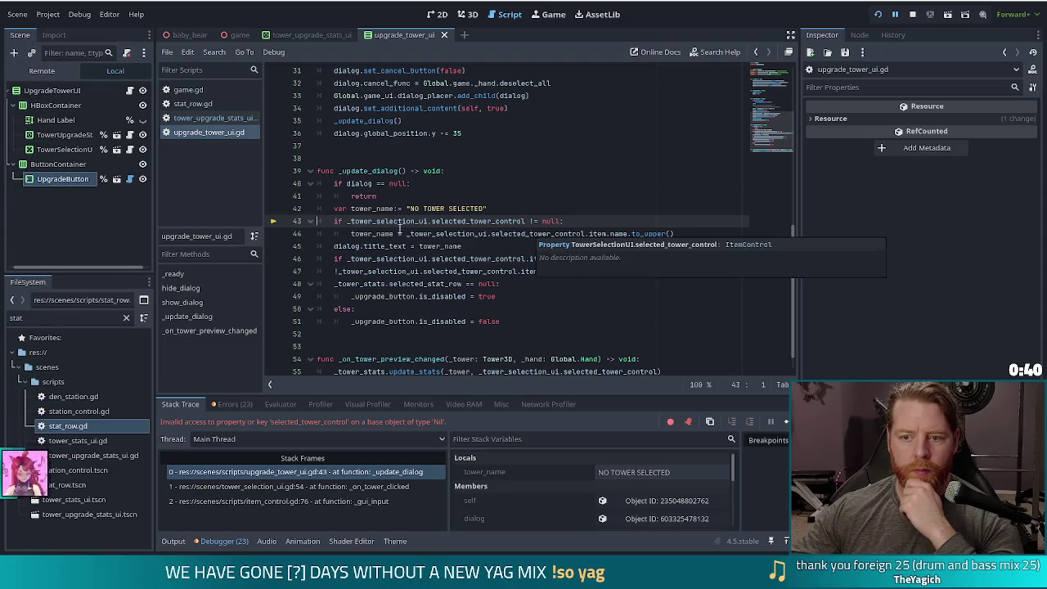
click(877, 14)
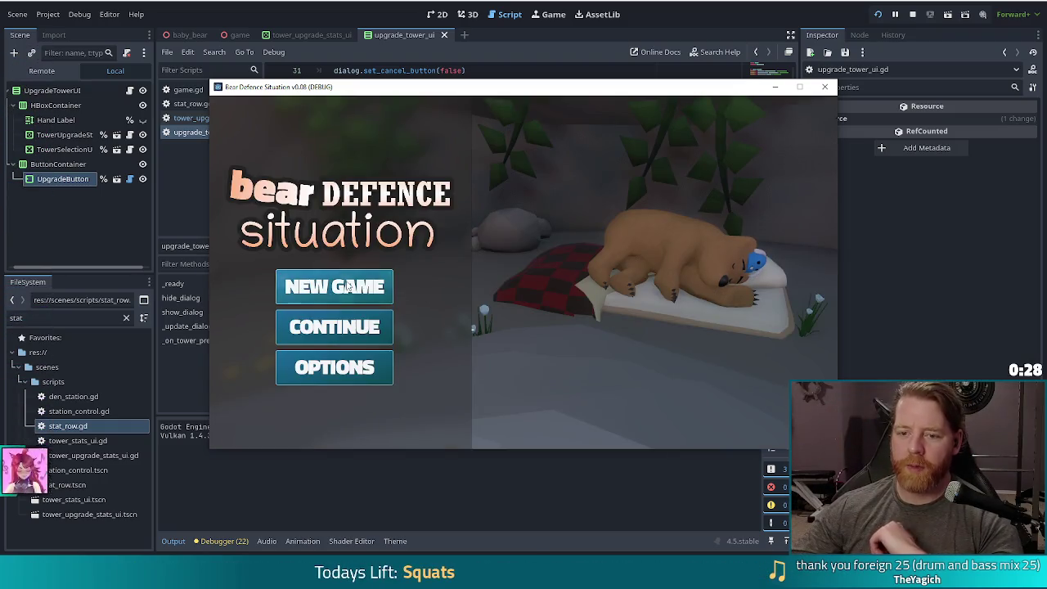
Step: Start a new game, open the Ballista Tower upgrade panel, dismiss the Wishing Well, and return to the editor
click(345, 290)
click(603, 258)
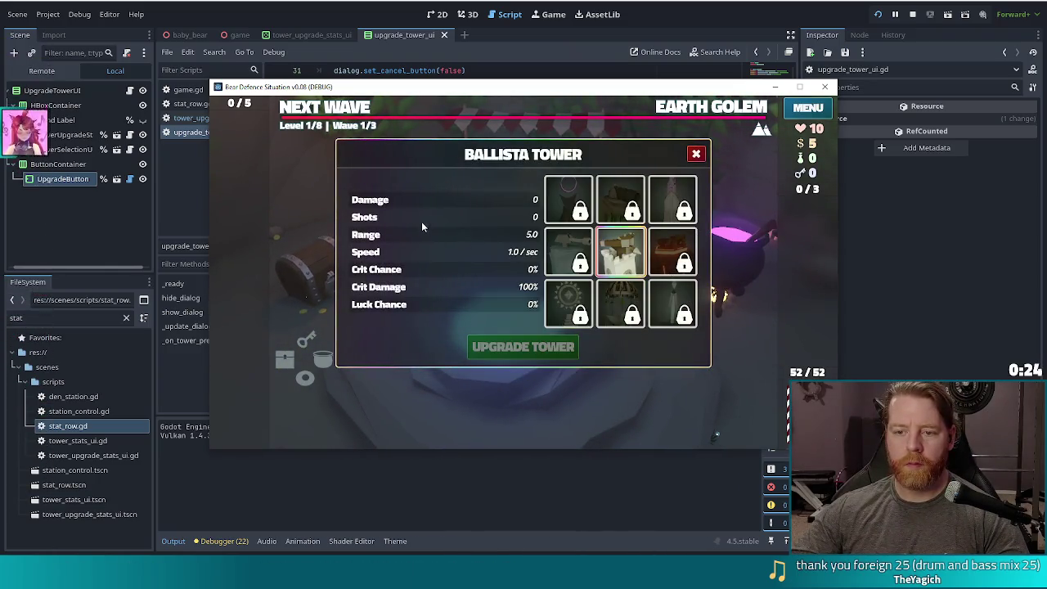
click(423, 277)
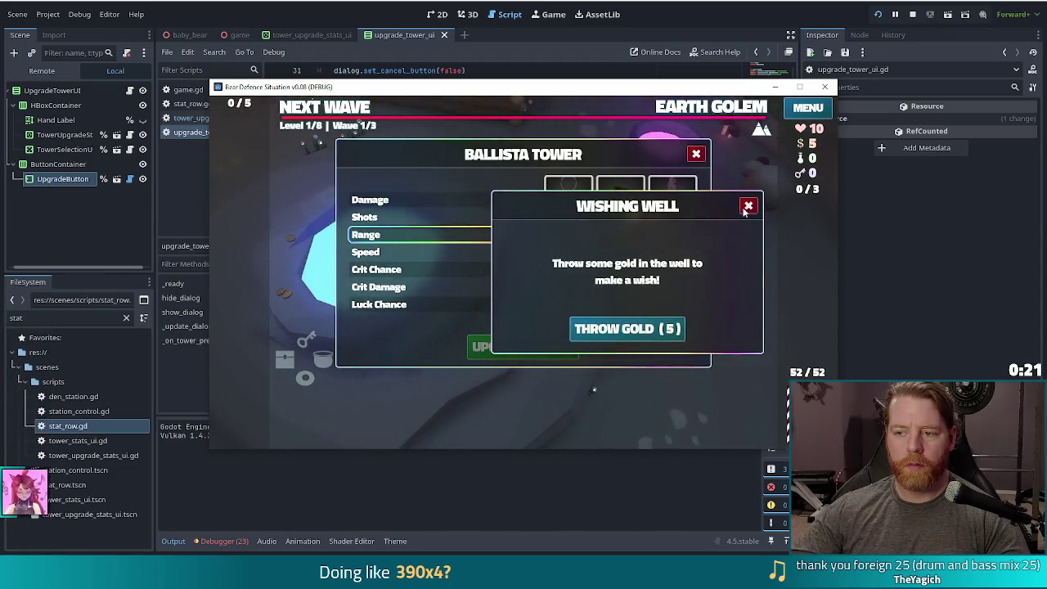
click(748, 206)
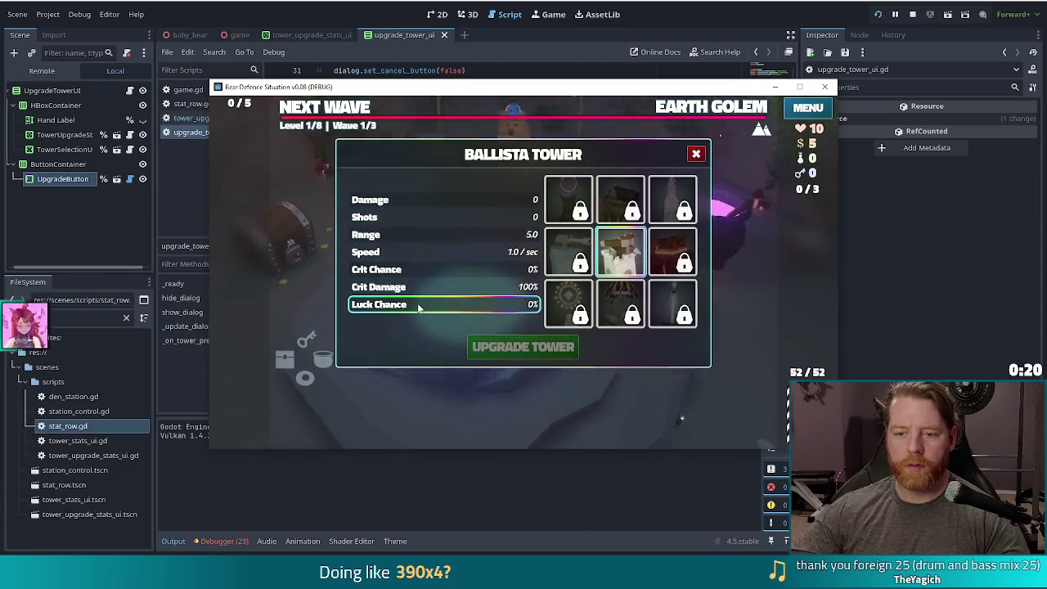
click(455, 342)
click(747, 206)
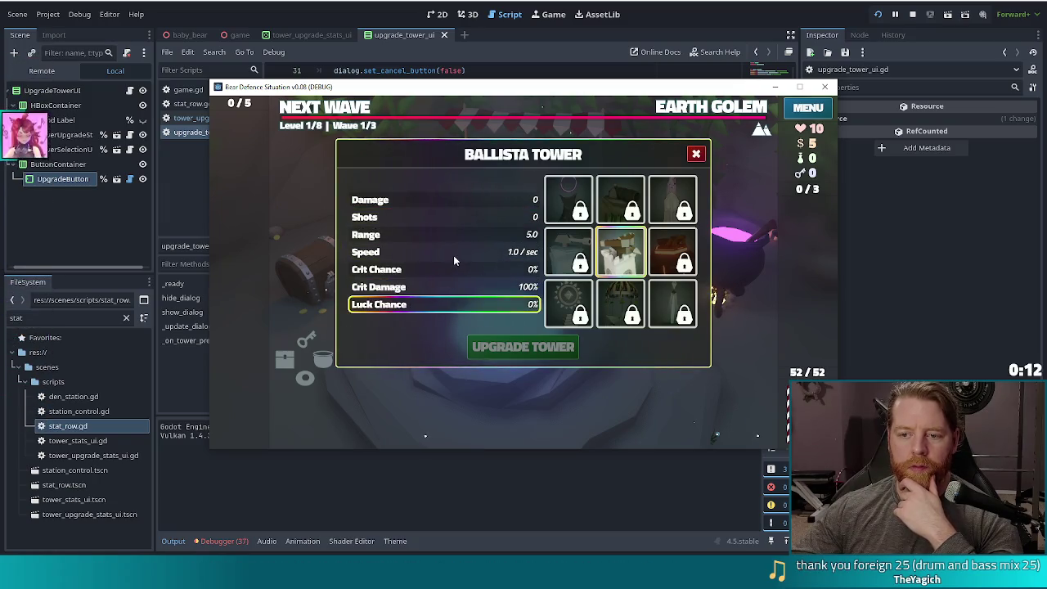
click(219, 540)
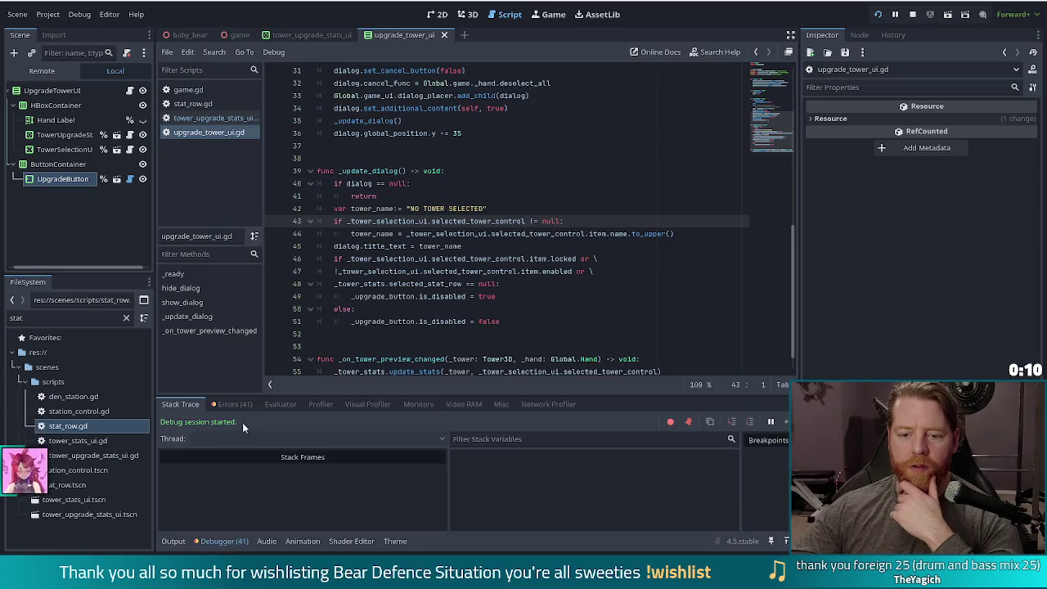
Step: Read the debugger errors and inspect the _update_dialog function signature
click(232, 405)
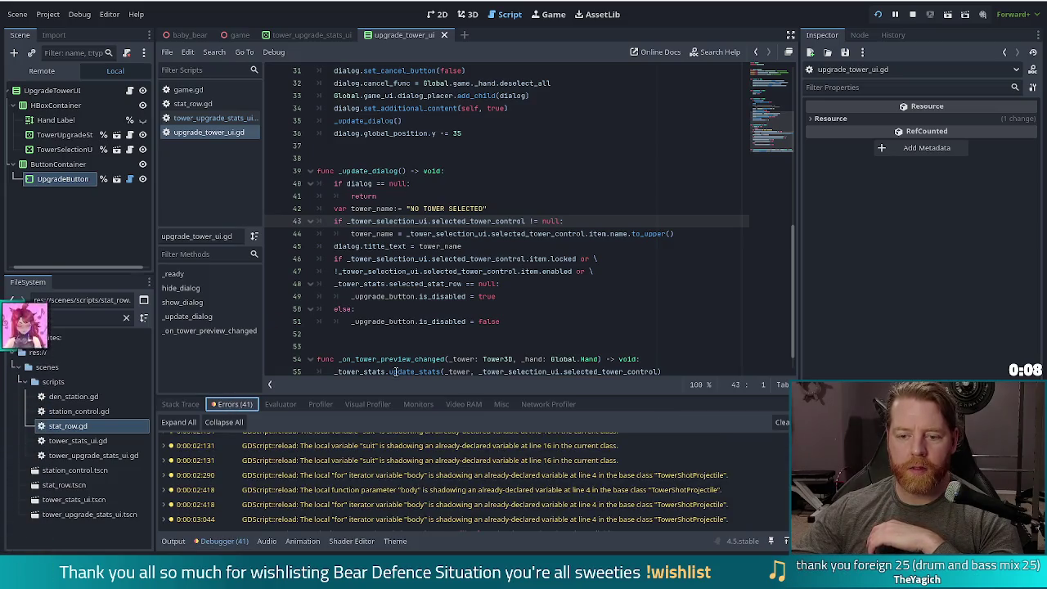
scroll(415, 496, down, 3)
mouse_move(414, 496)
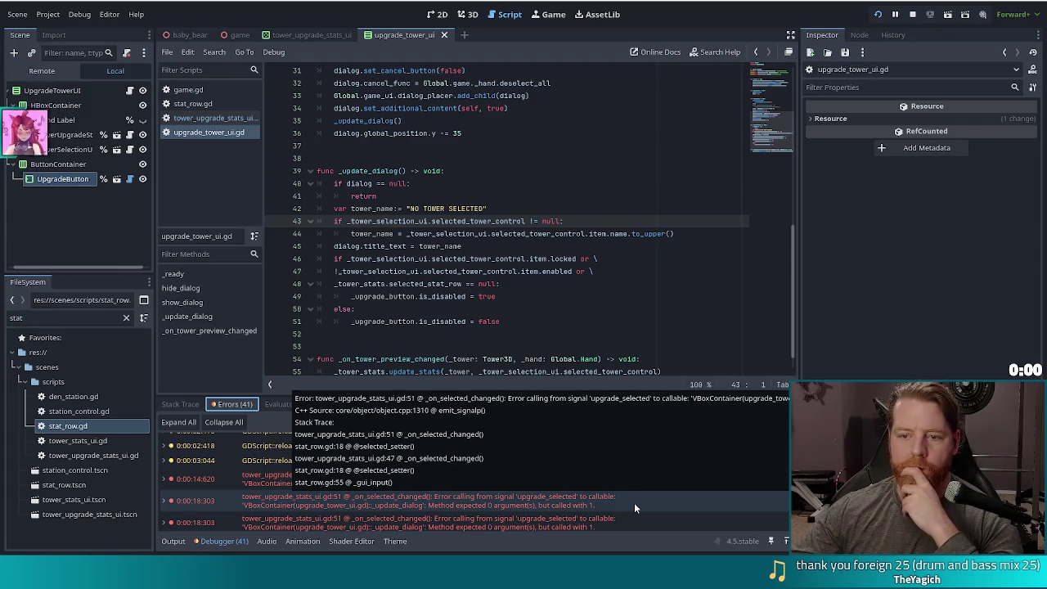
click(409, 209)
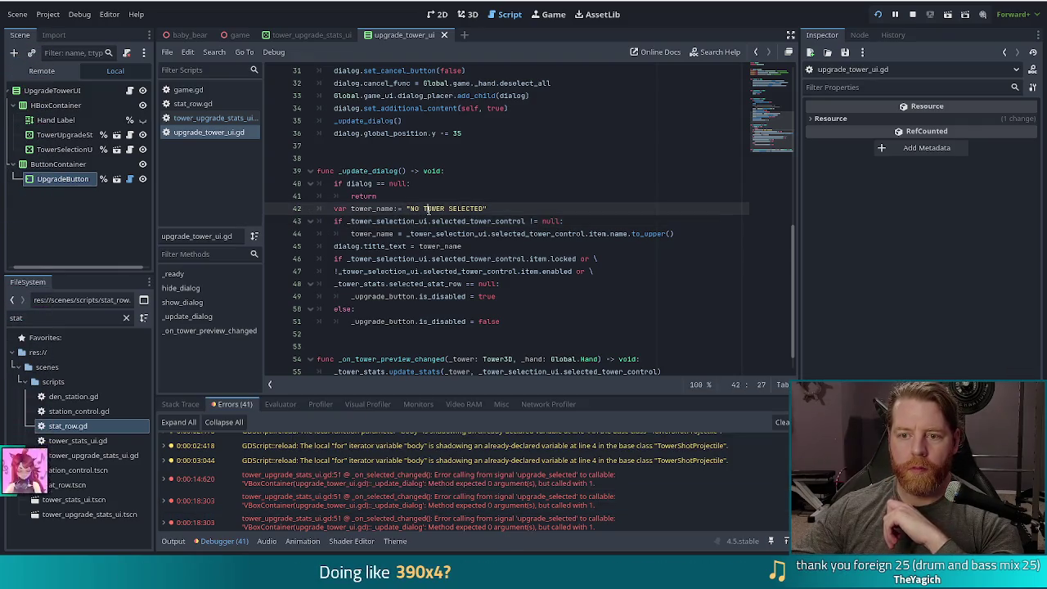
scroll(586, 258, up, 8)
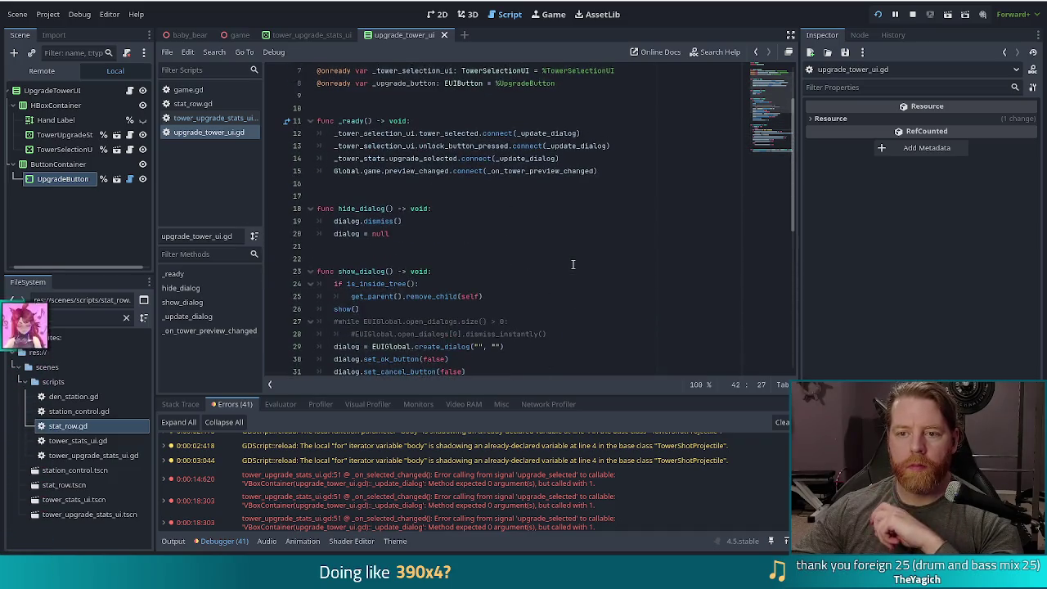
scroll(571, 274, down, 8)
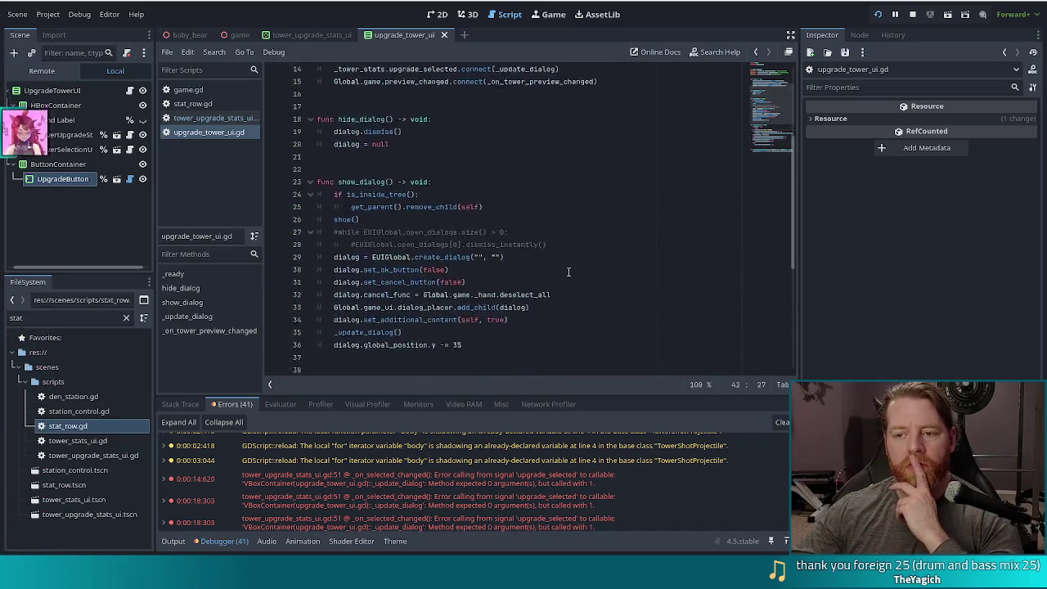
click(399, 171)
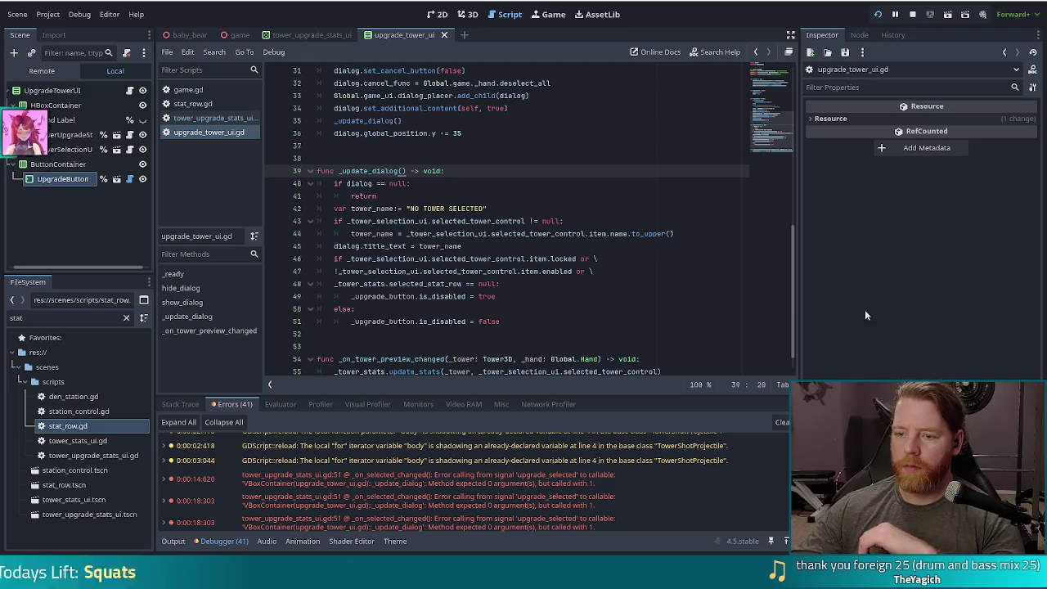
Step: Inspect the signal connections on lines 12–14, then open tower_upgrade_stats_ui.gd
click(505, 245)
scroll(525, 274, up, 10)
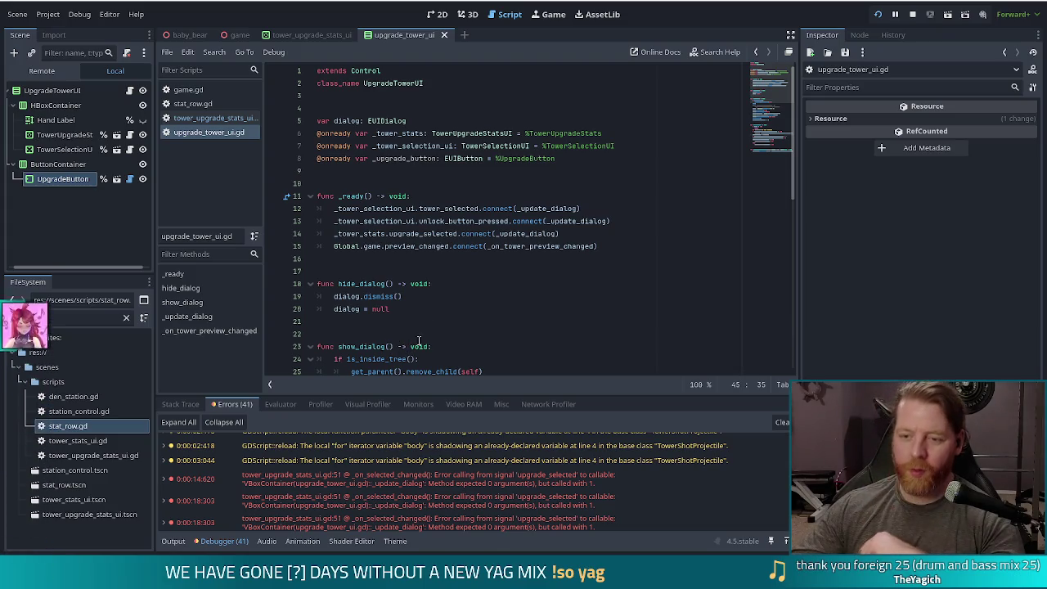
click(517, 234)
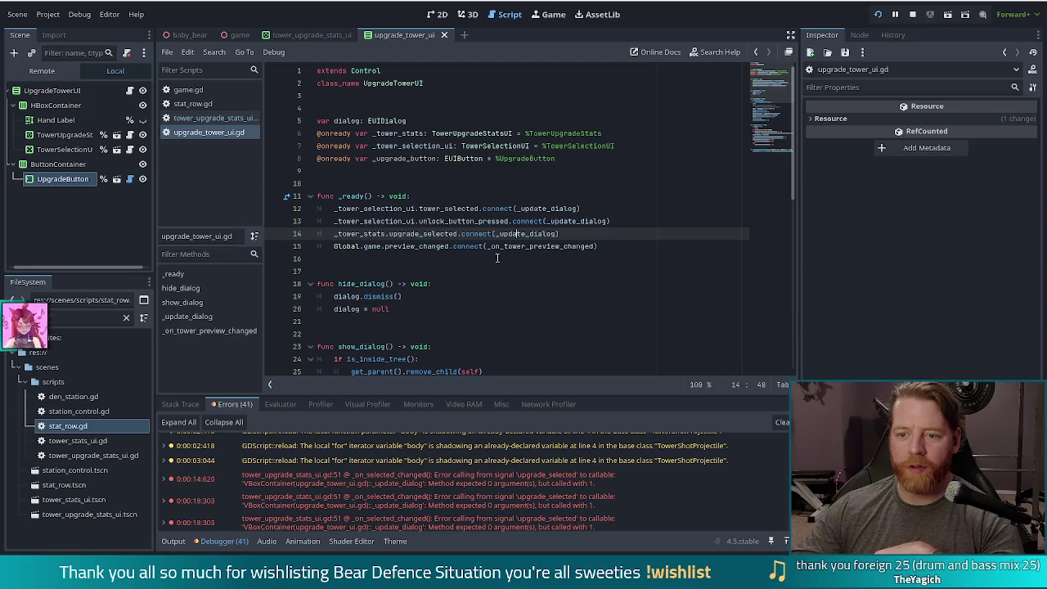
click(502, 208)
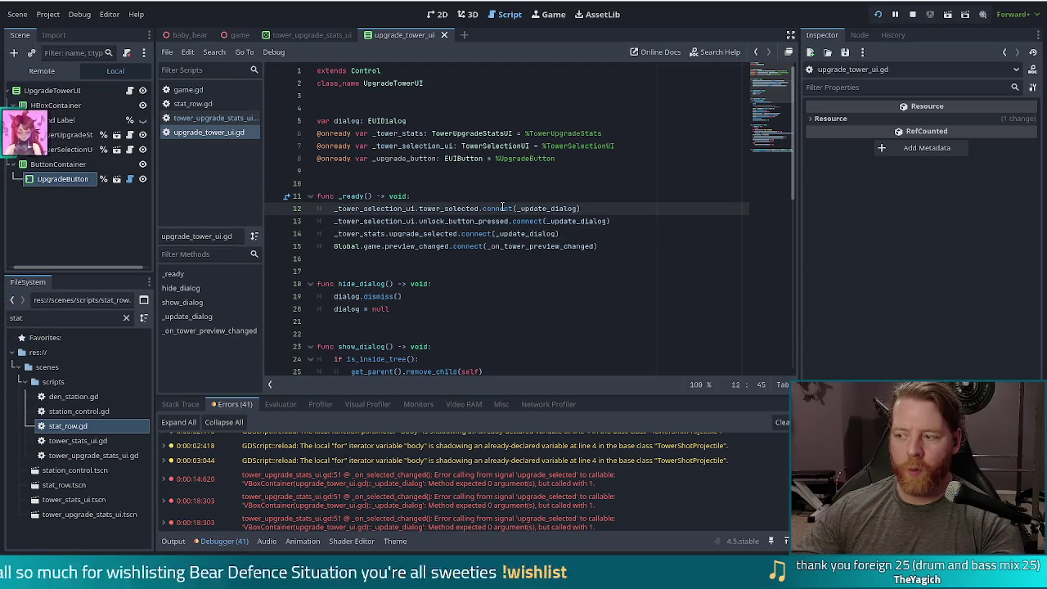
mouse_move(503, 208)
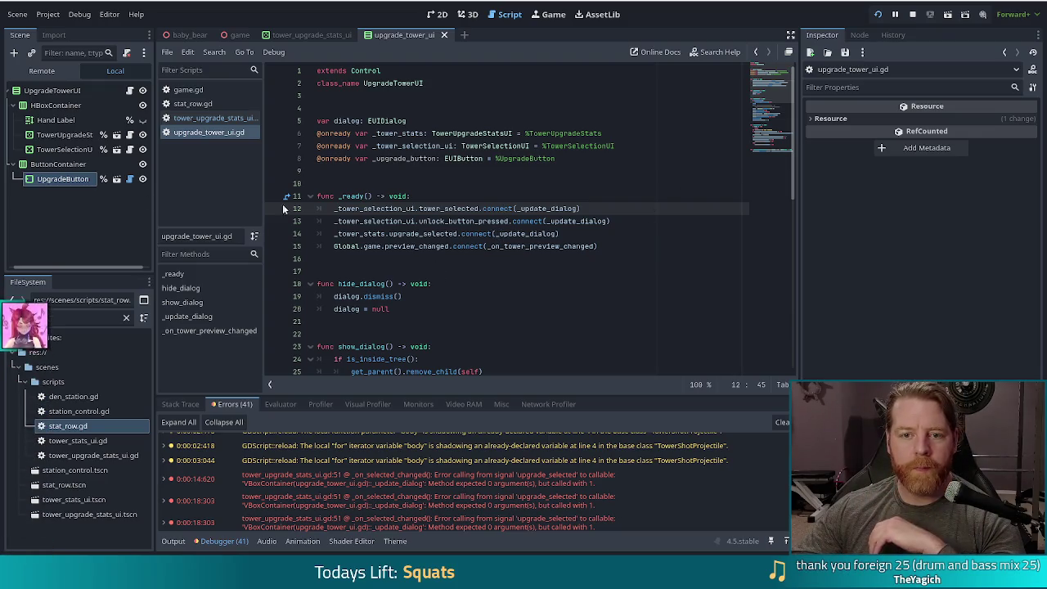
click(224, 120)
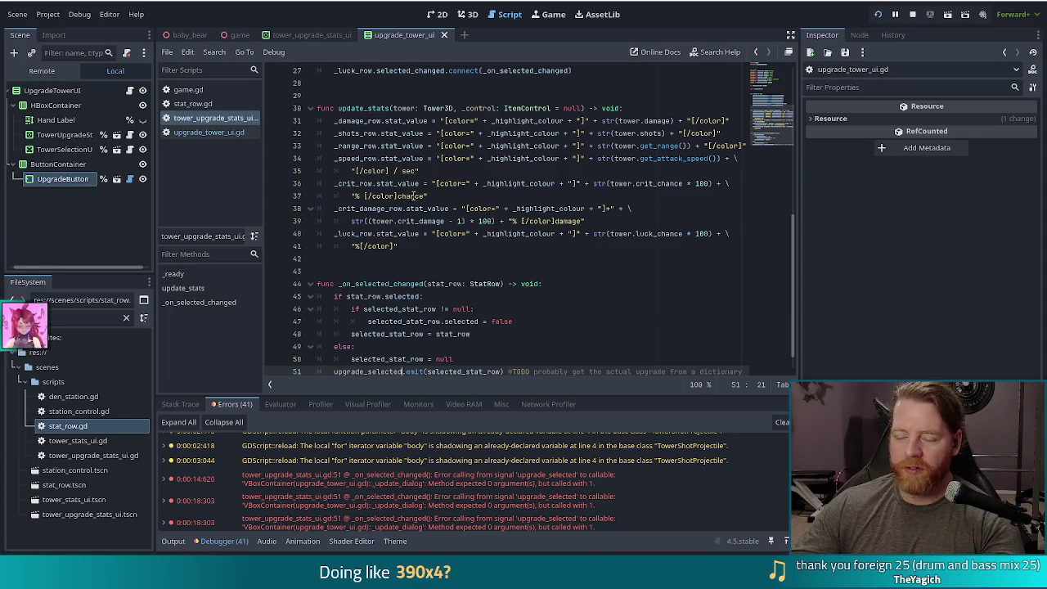
Step: Remove the selected_stat_row argument from the upgrade_selected emit() call, save, and return to upgrade_tower_ui.gd
click(205, 132)
click(245, 118)
scroll(421, 207, up, 5)
scroll(420, 208, down, 6)
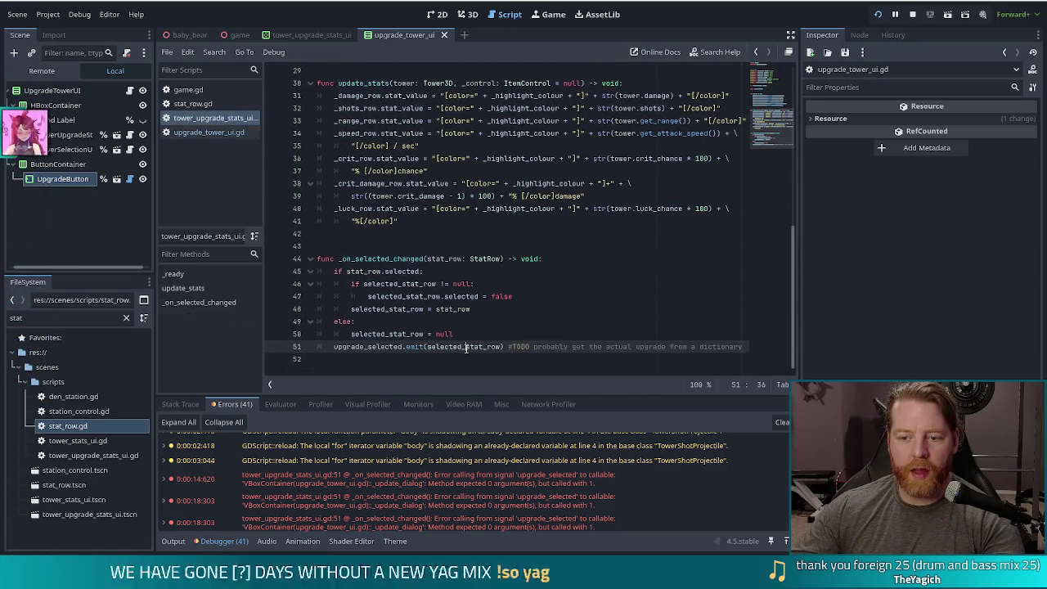
double_click(462, 347)
key(BackSpace)
key(ctrl+s)
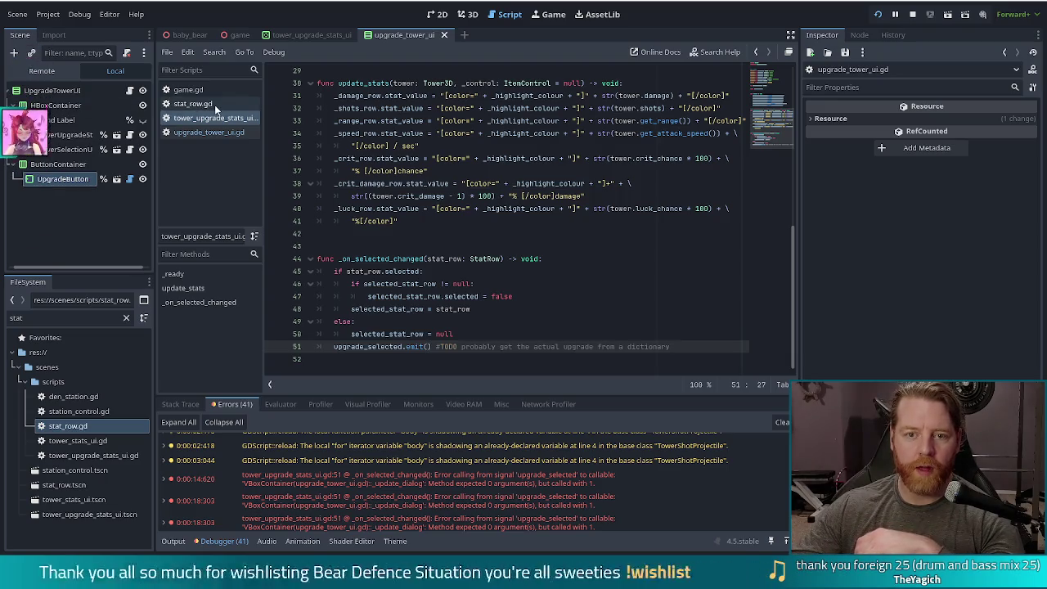
click(198, 132)
scroll(507, 229, down, 5)
scroll(506, 229, down, 5)
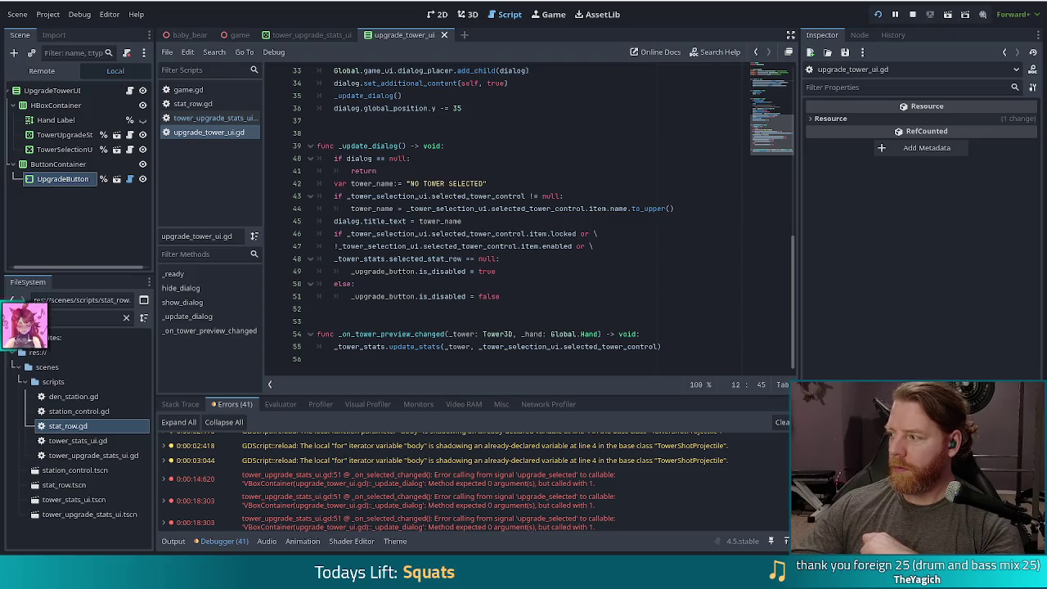
Step: Check the selected_stat_row condition on line 48 and relaunch the game
click(423, 258)
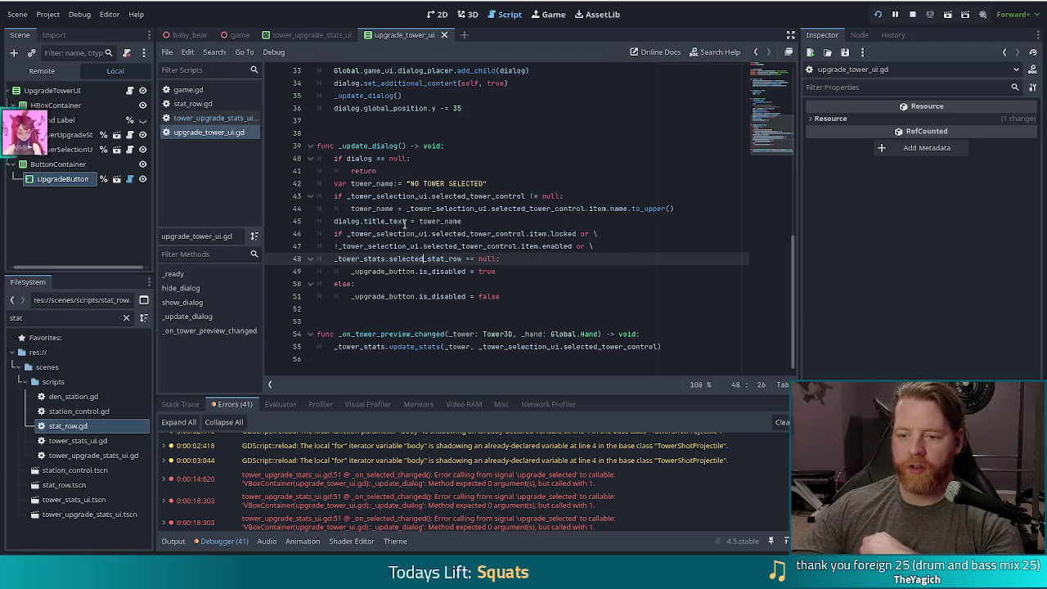
click(877, 11)
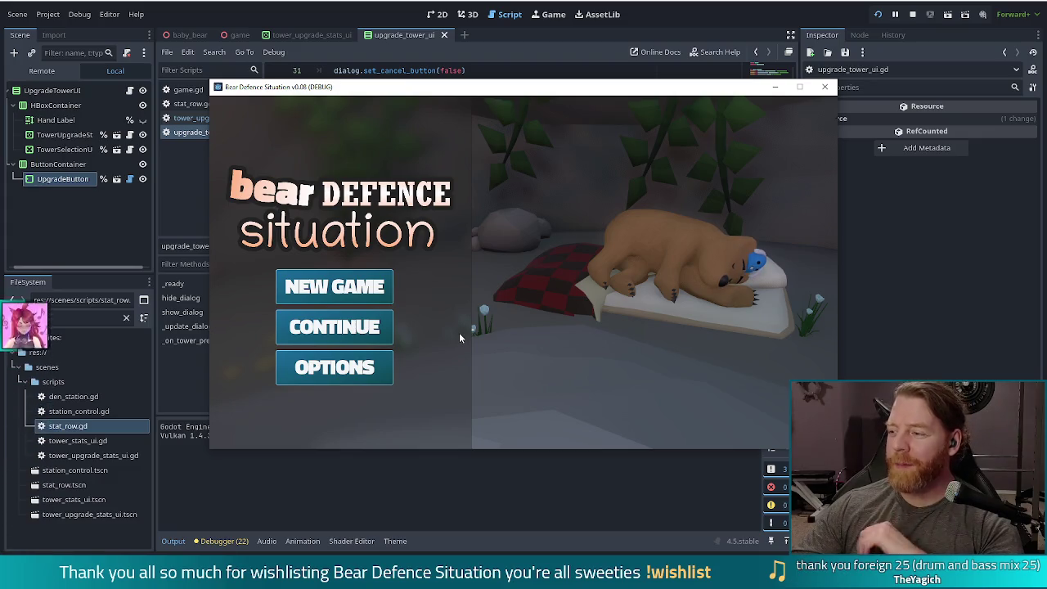
Step: Start a new game and try the Speed, Shots, Crit Damage, Damage, Range and Luck Chance stat rows
click(347, 285)
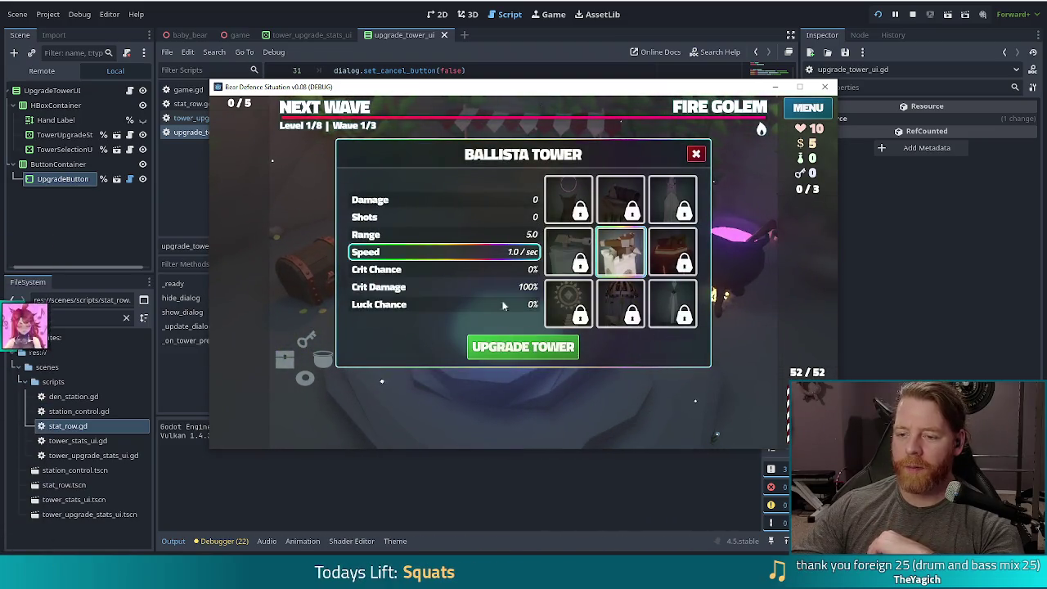
click(454, 214)
click(469, 253)
click(466, 286)
click(440, 203)
click(438, 234)
click(445, 287)
click(465, 201)
click(458, 303)
Step: Select the Shots, Speed, Crit Chance, Crit Damage and Luck Chance rows, then stop the game
click(446, 214)
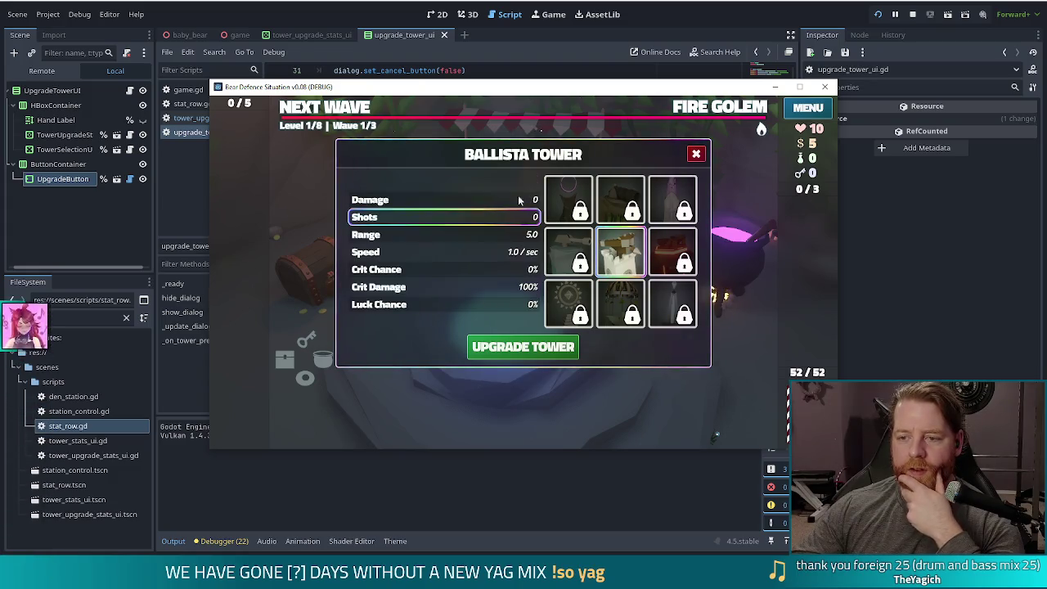
click(515, 252)
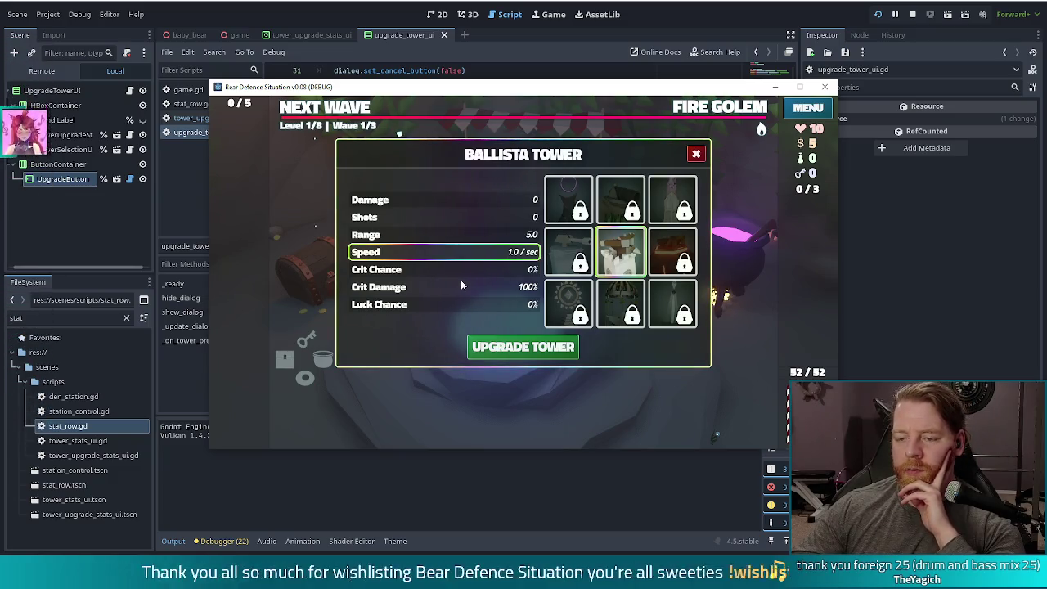
click(414, 269)
click(441, 287)
click(441, 304)
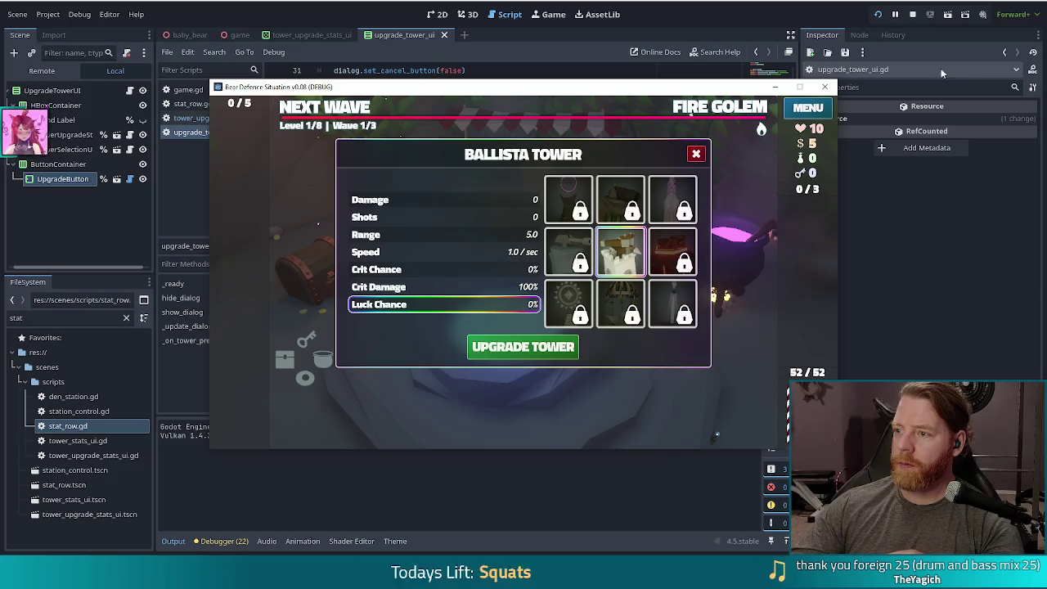
click(912, 14)
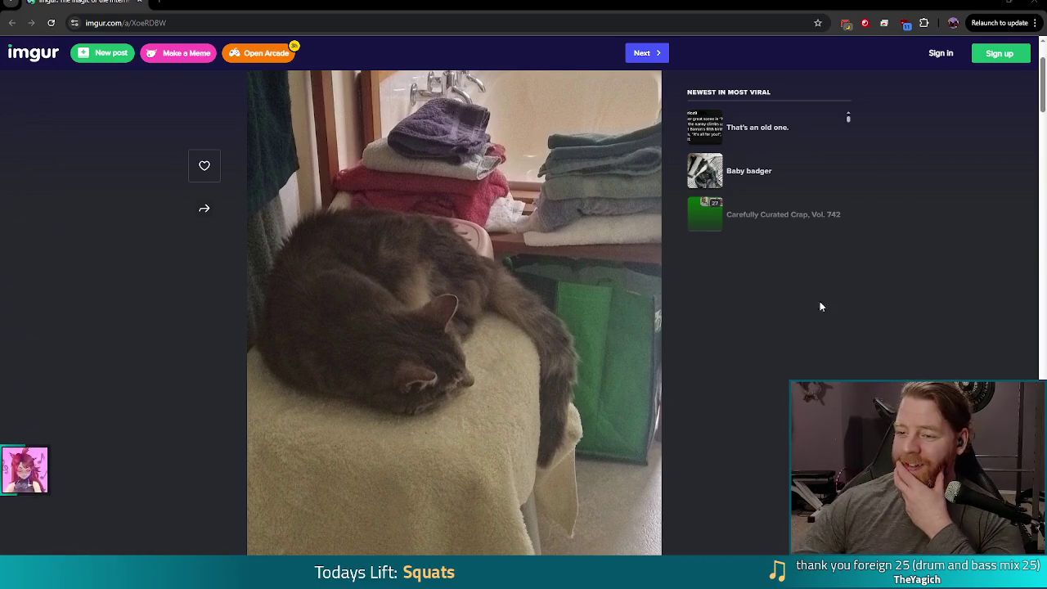
Step: Scroll up and down through the Imgur cat photo album
scroll(358, 297, down, 2)
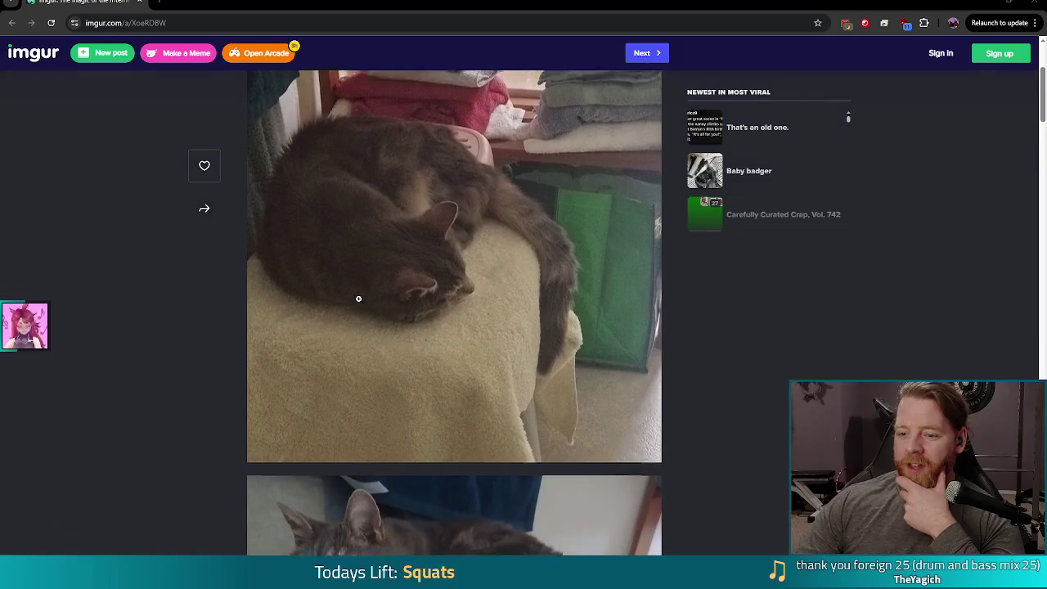
scroll(400, 227, up, 1)
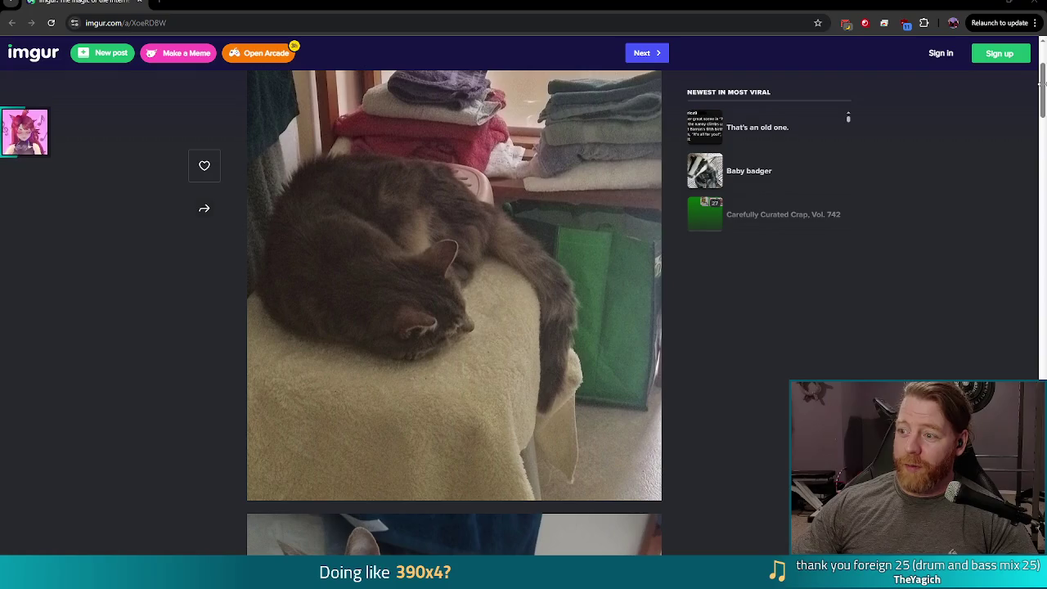
drag(1042, 87, 1041, 121)
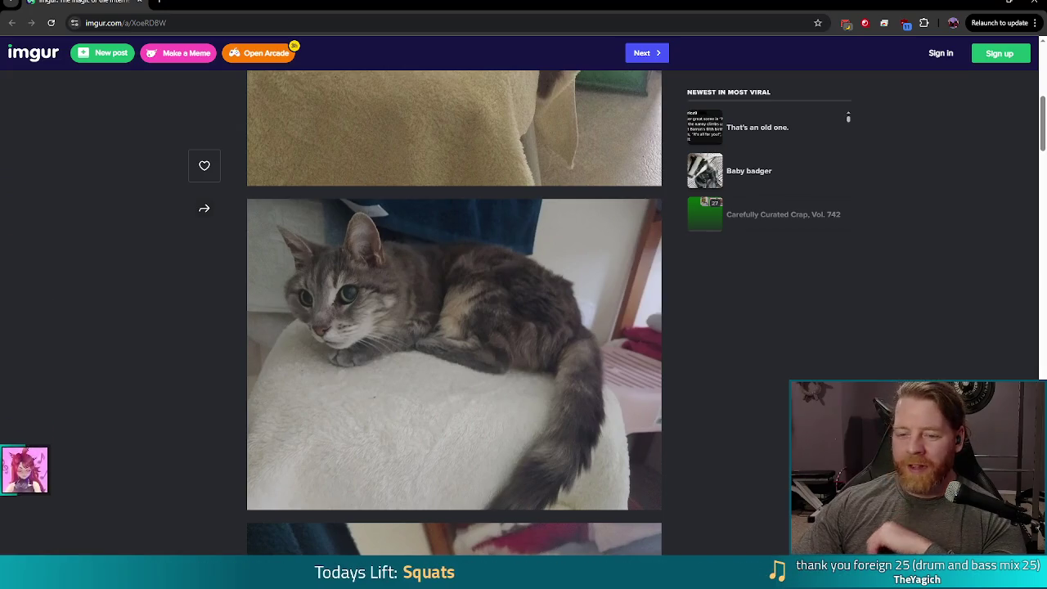
scroll(691, 323, down, 5)
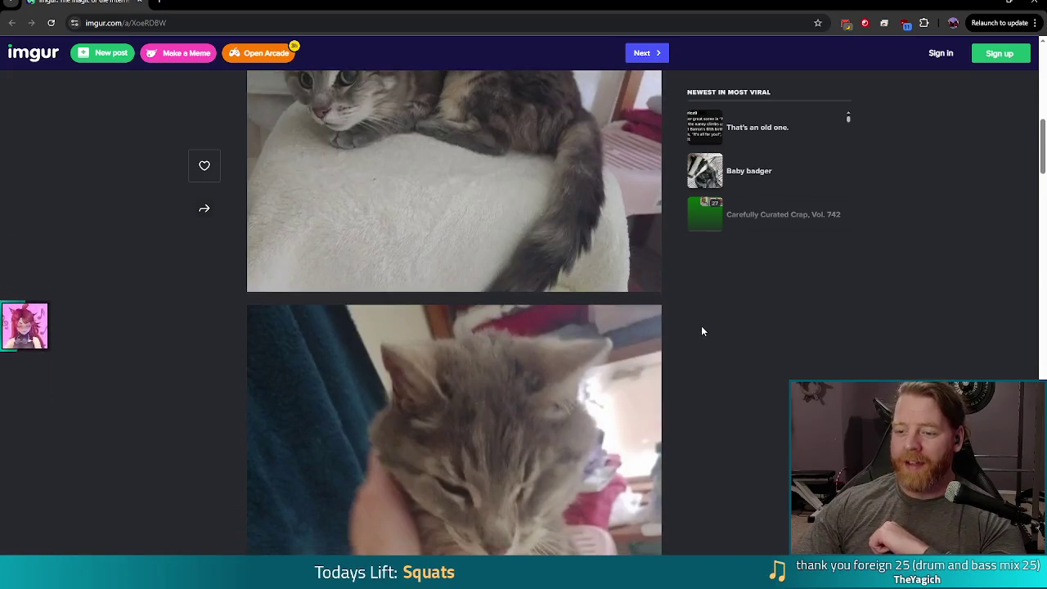
scroll(732, 355, down, 1)
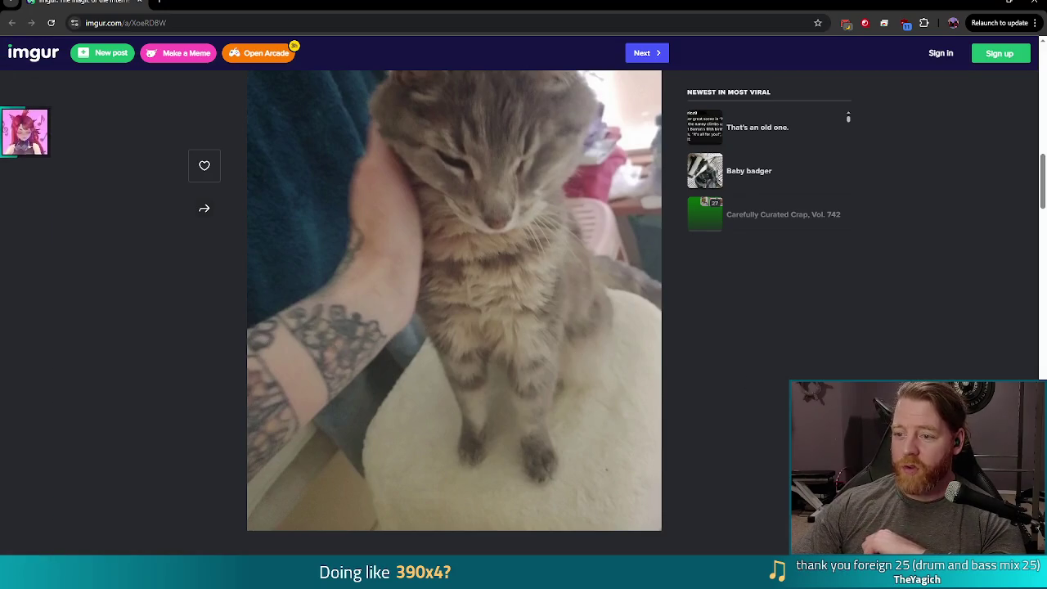
scroll(454, 311, up, 4)
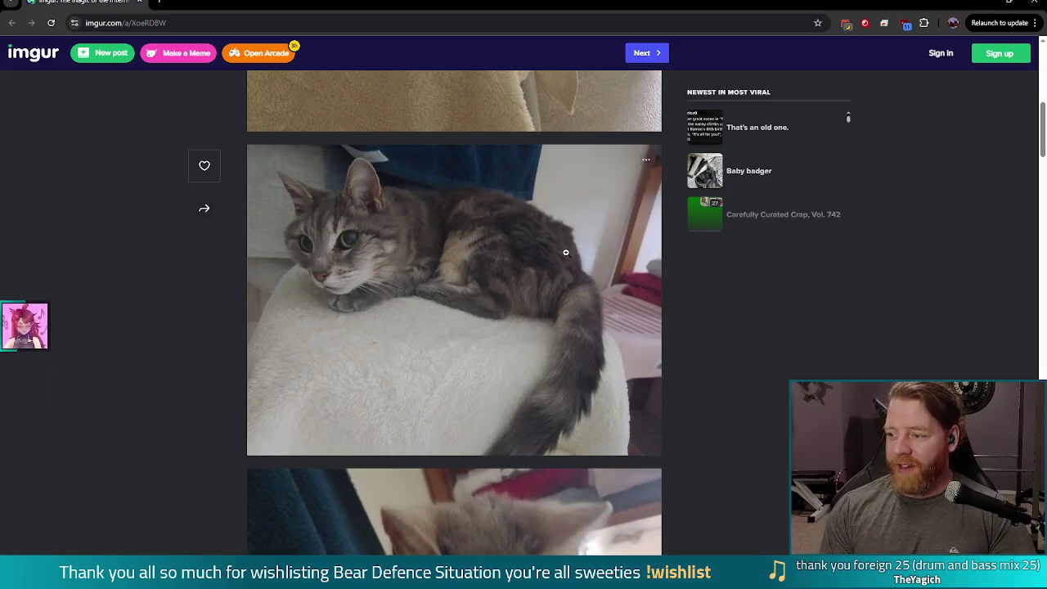
scroll(711, 344, down, 6)
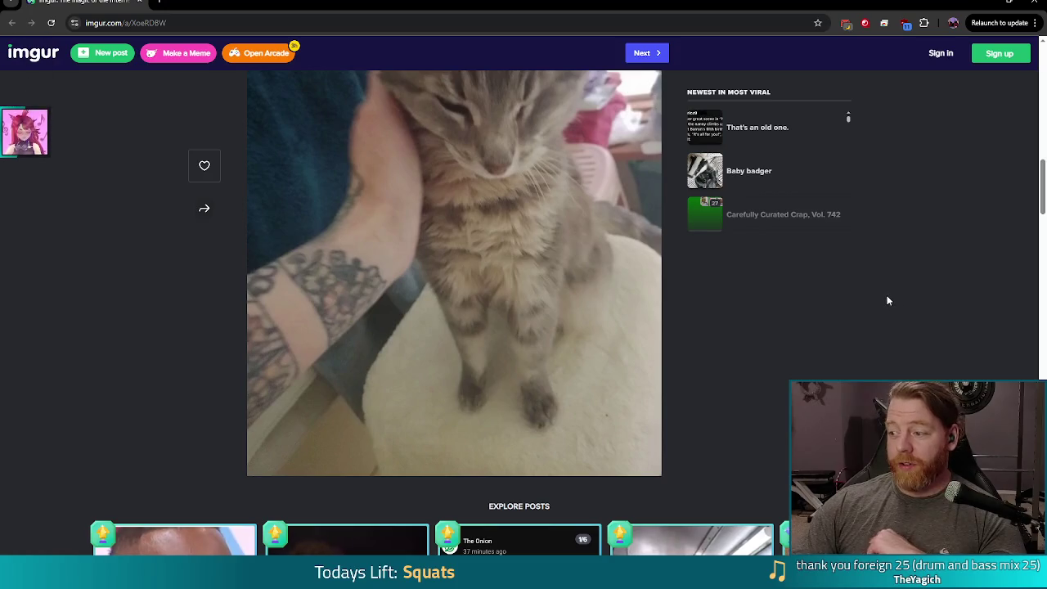
scroll(896, 360, down, 5)
scroll(486, 324, up, 1)
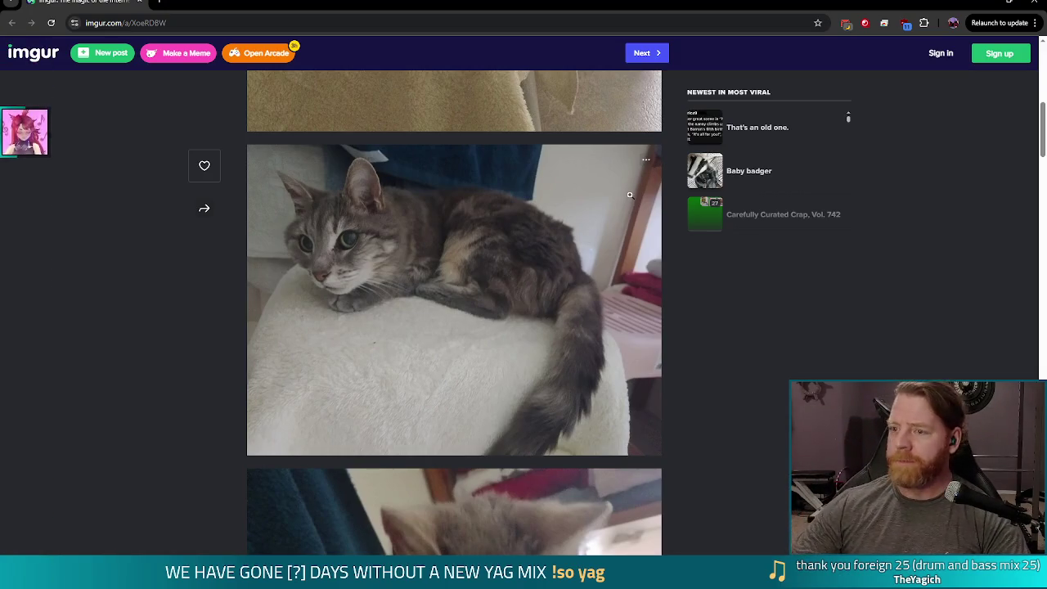
Step: Back in Godot, view the shared photo of two cats full screen, then close it
key(alt+Tab)
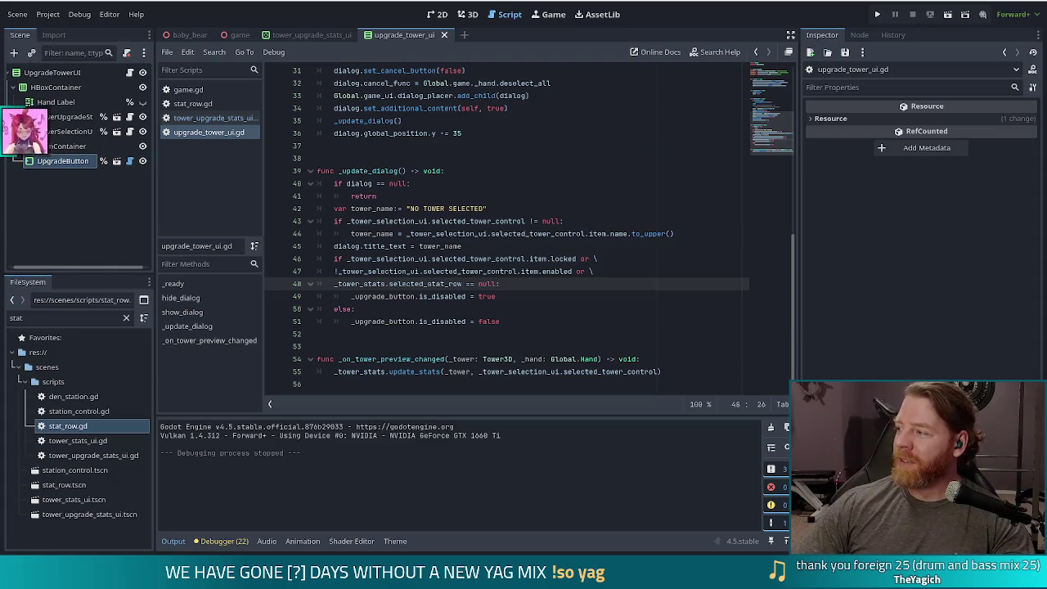
drag(1045, 168, 855, 168)
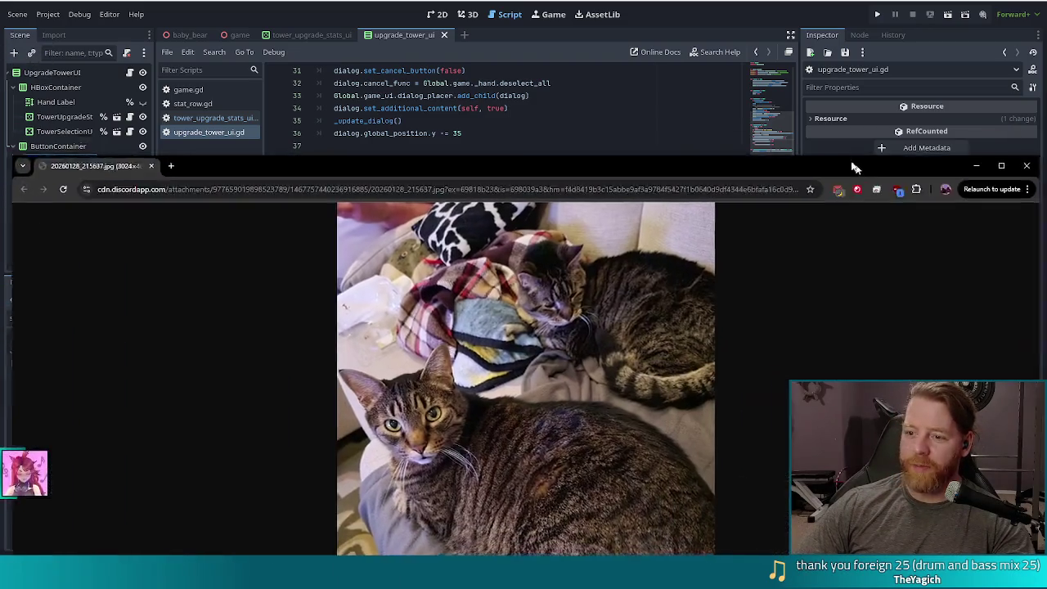
double_click(854, 167)
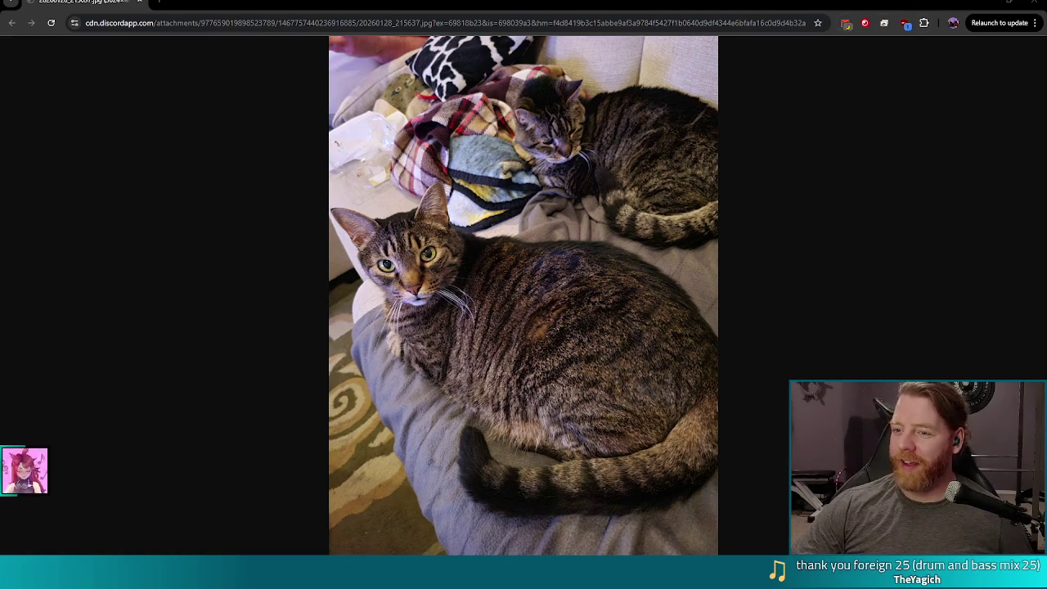
click(1035, 4)
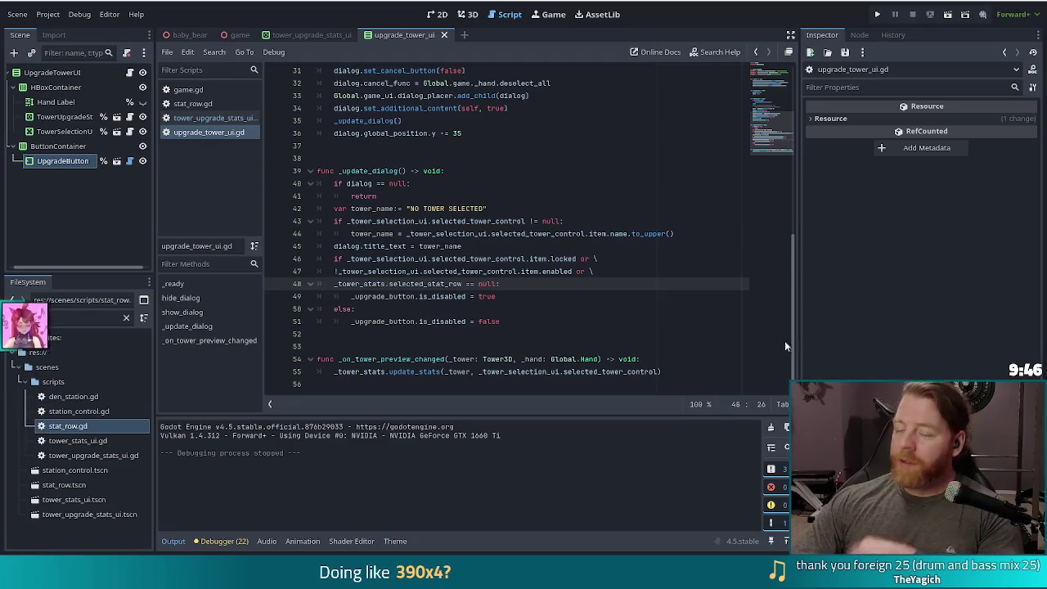
click(531, 299)
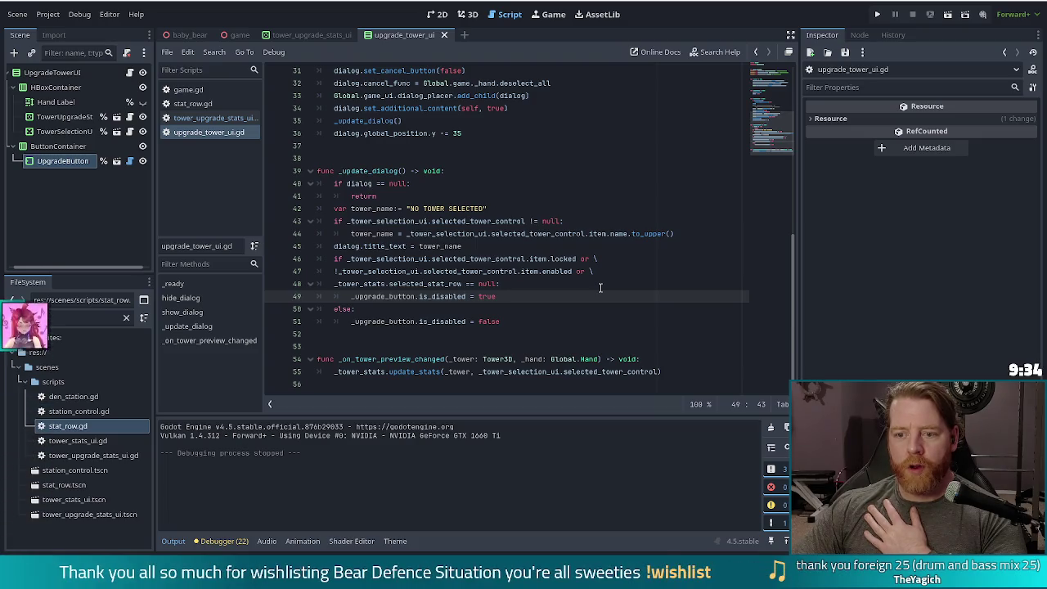
click(507, 245)
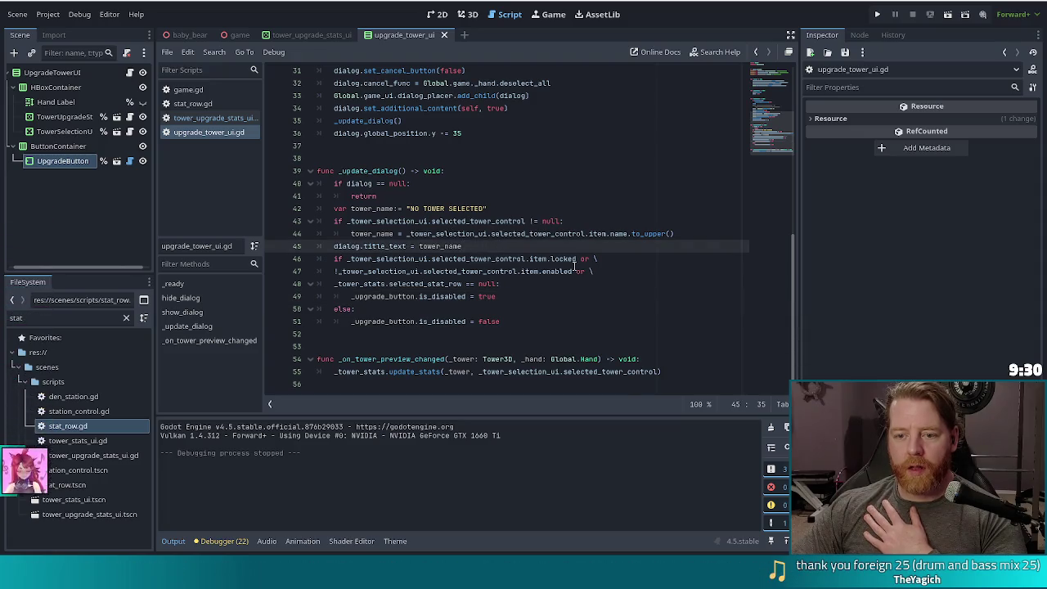
click(478, 371)
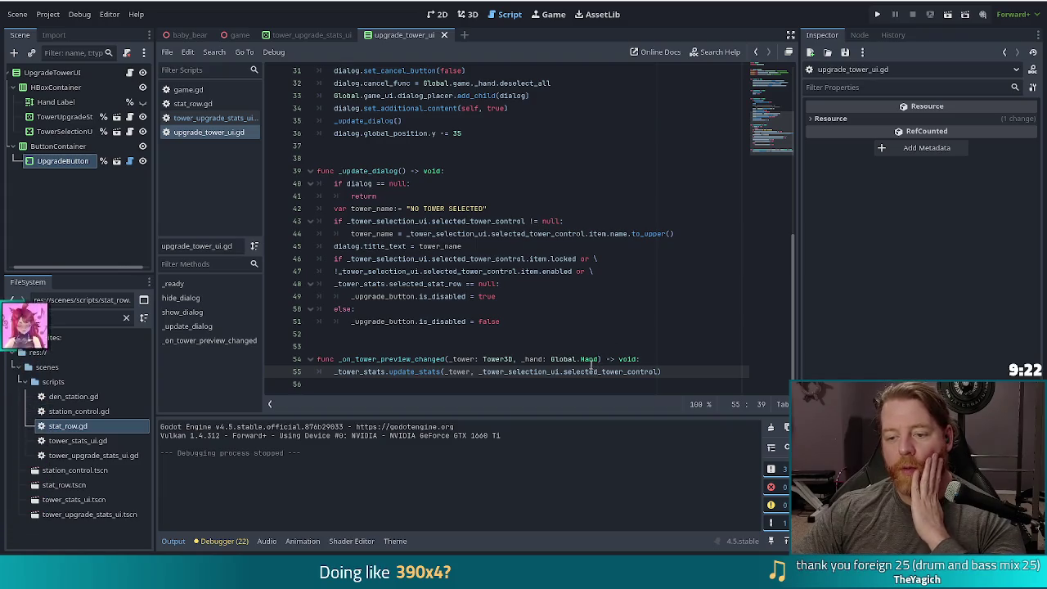
mouse_move(589, 361)
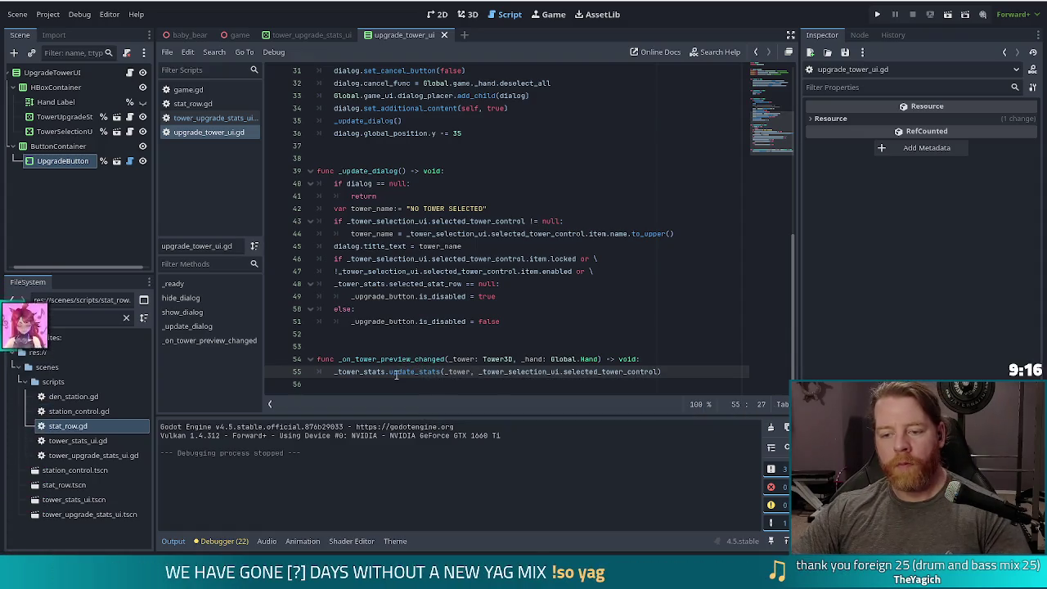
ctrl+click(415, 373)
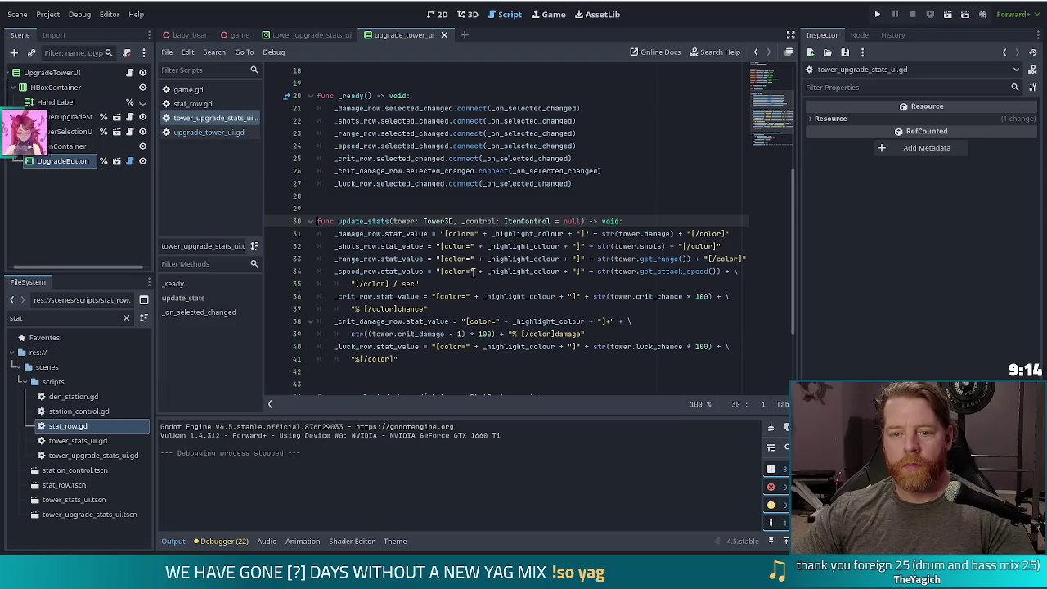
scroll(481, 278, down, 3)
click(309, 371)
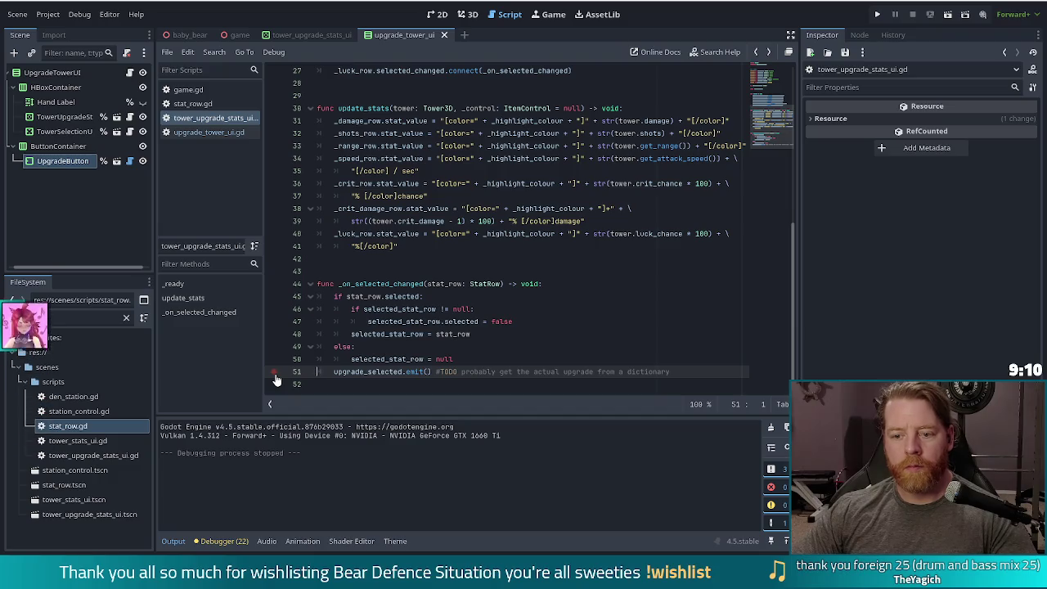
click(196, 132)
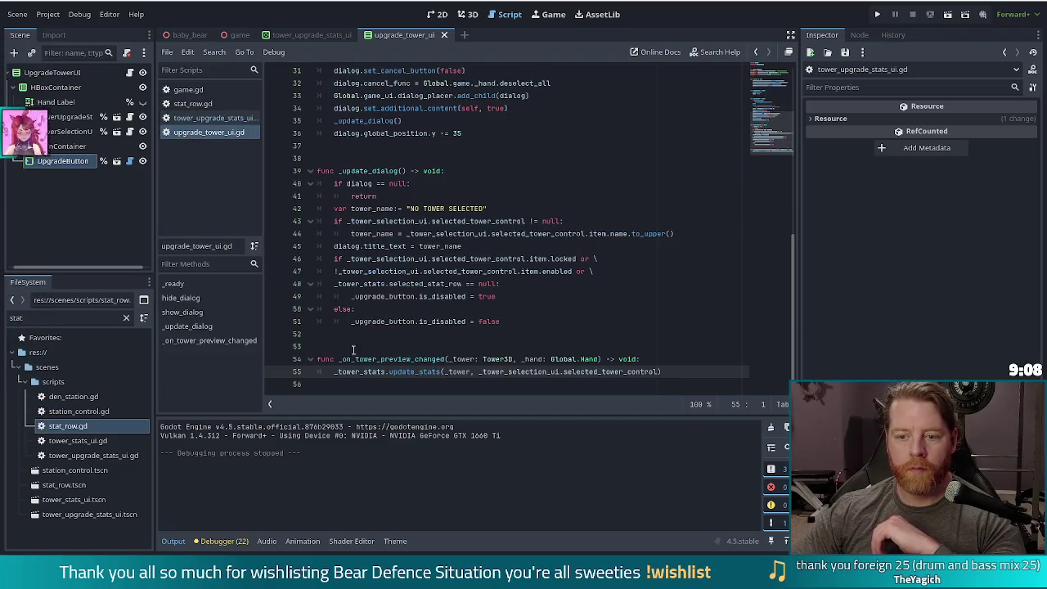
key(F5)
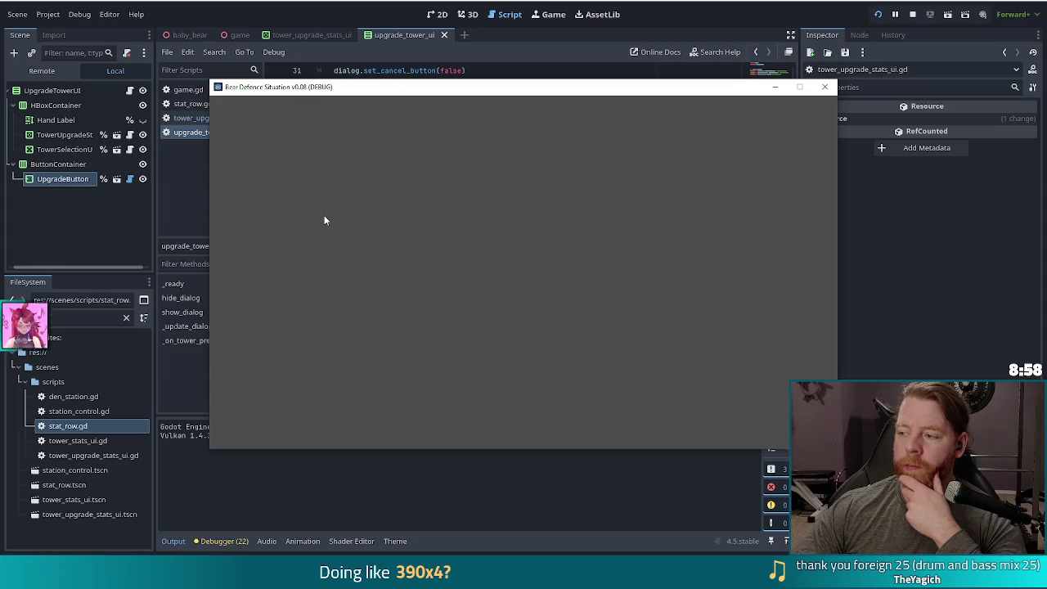
Step: Start a new game, pick the Ice Tower in the upgrade panel, then stop the game
click(355, 288)
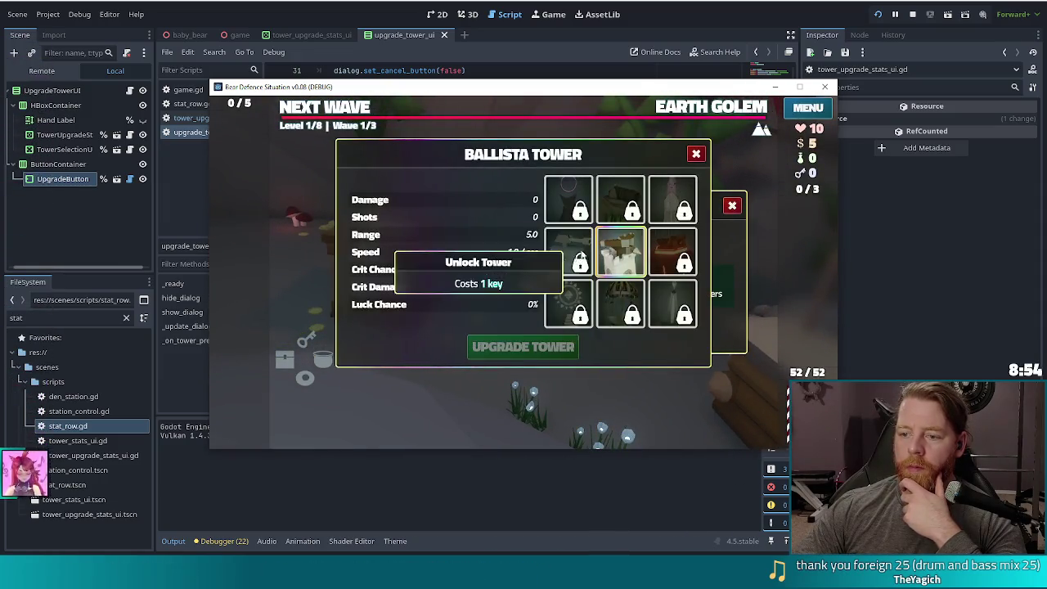
click(573, 249)
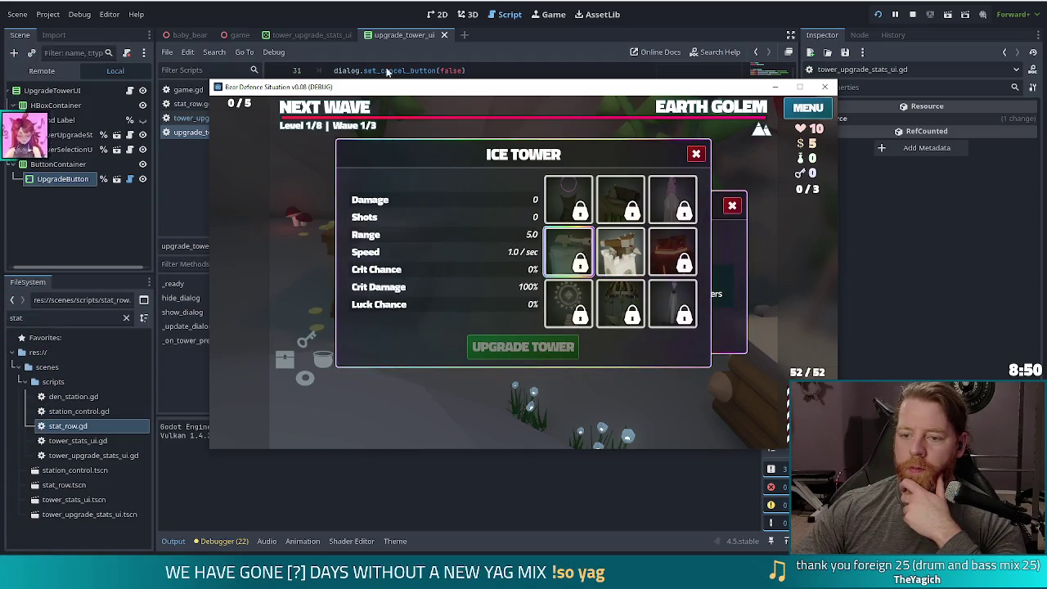
key(F8)
Step: Rerun with a breakpoint on line 55 to catch the tower preview change, then remove it and resume
click(275, 371)
key(F5)
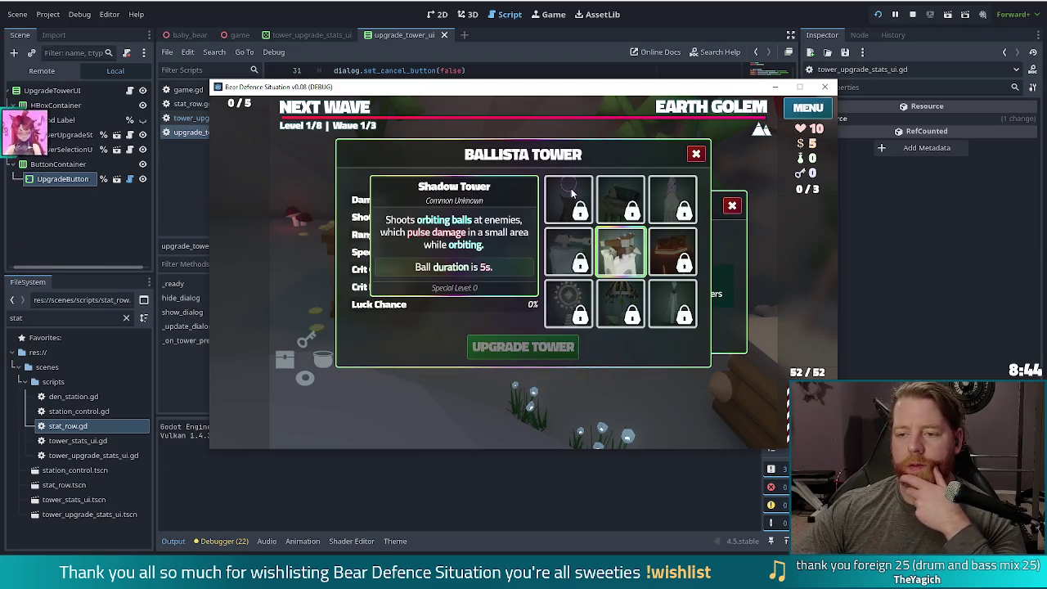
click(332, 104)
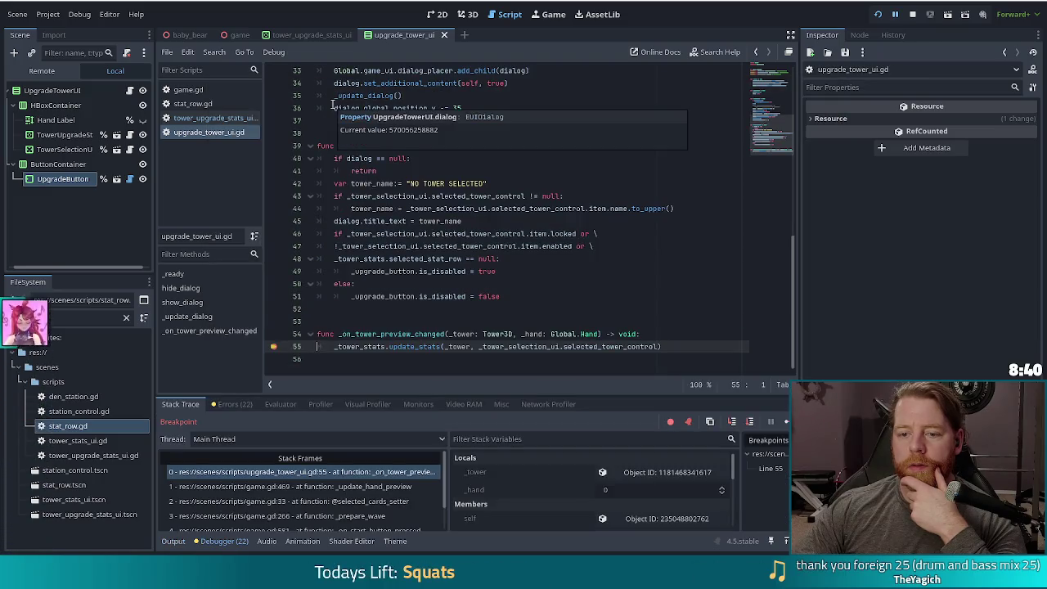
click(274, 347)
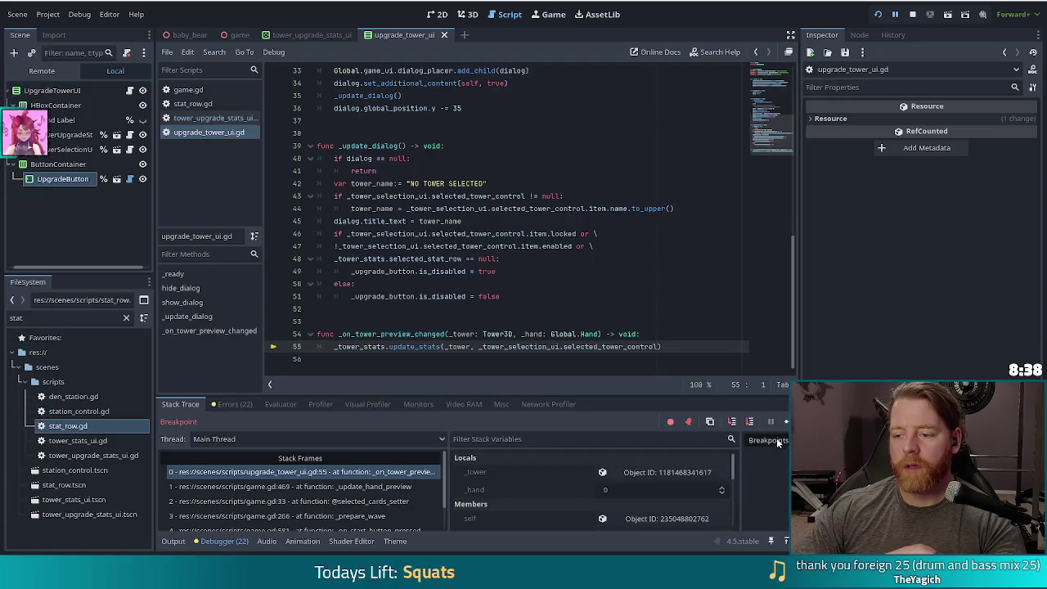
click(785, 422)
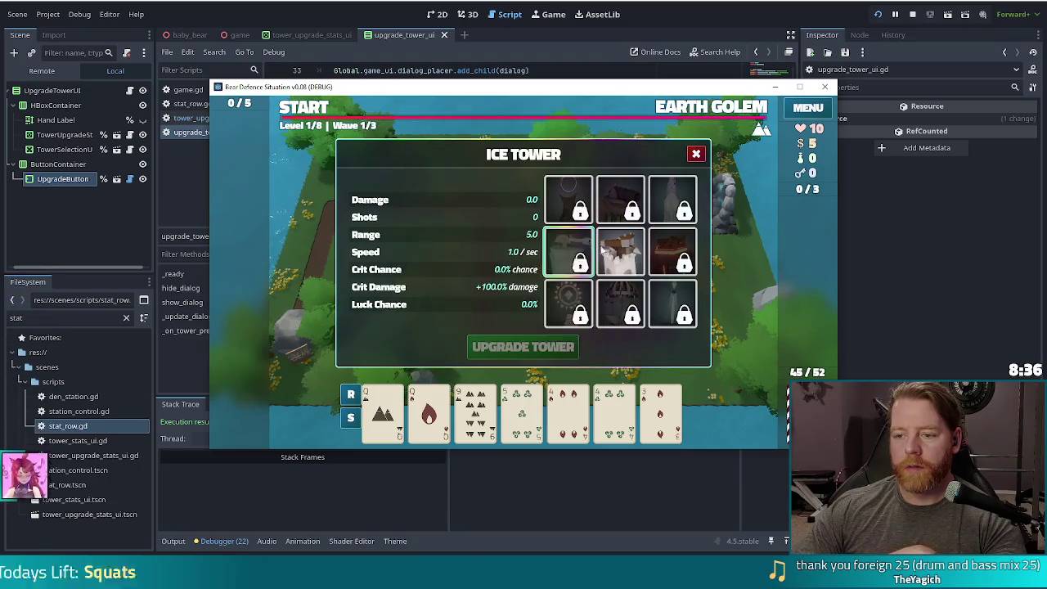
Step: Switch the upgrade panel to Ballista Tower and back to Ice Tower, then maximize the shared kitchen photo
click(620, 249)
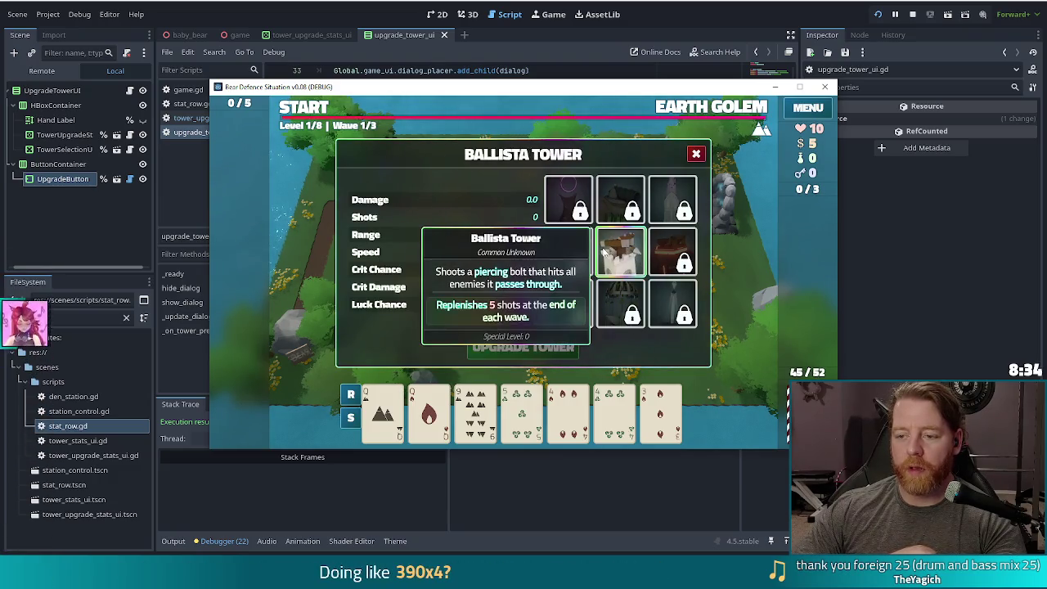
click(571, 249)
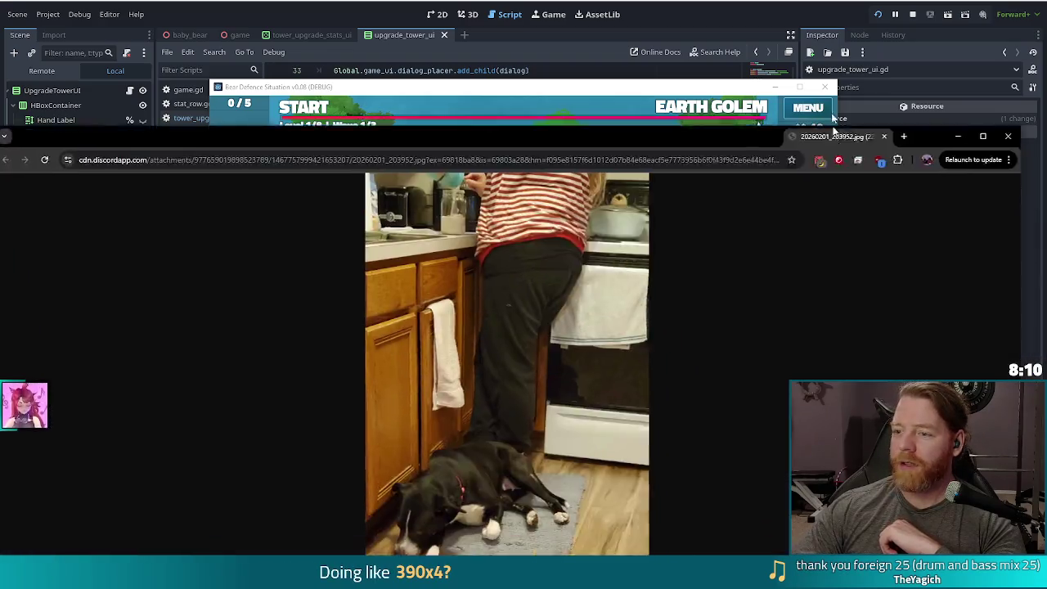
drag(834, 118, 834, 2)
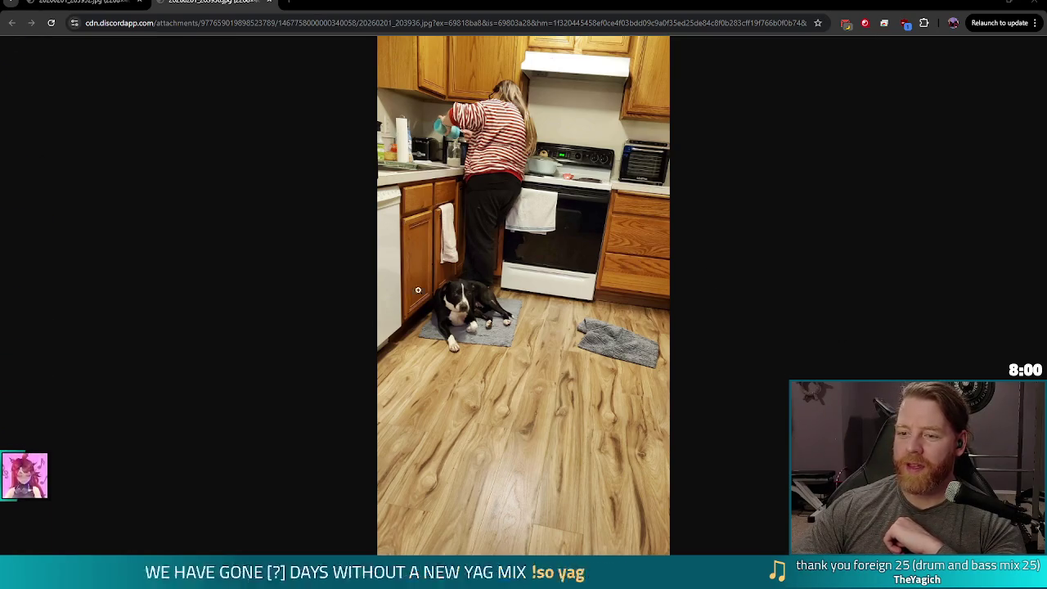
Step: Zoom in on both dog photos in Chrome, switching between their tabs, then return to the game
click(443, 318)
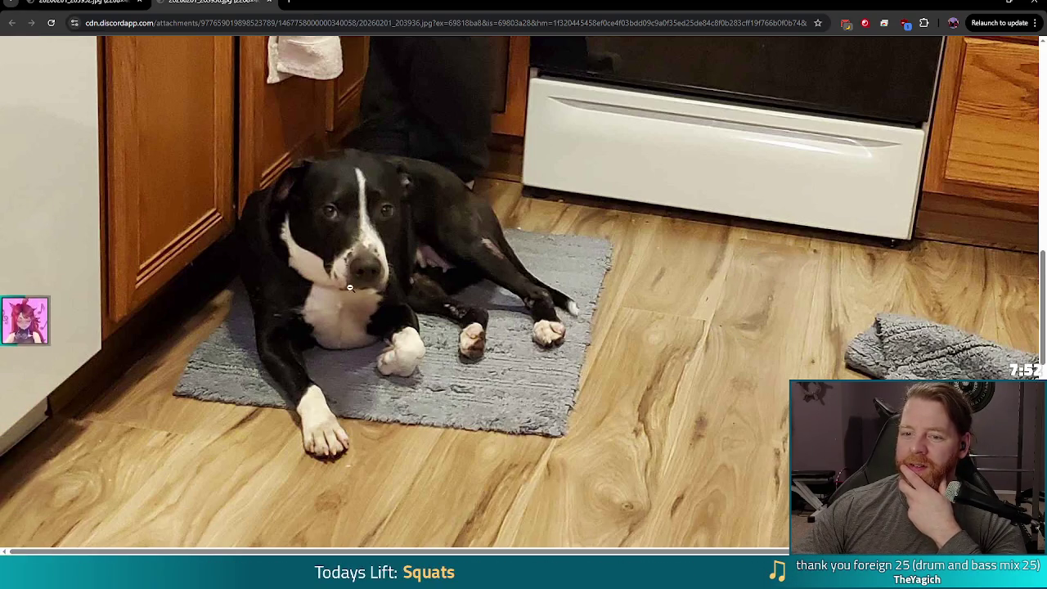
key(ctrl+shift+Tab)
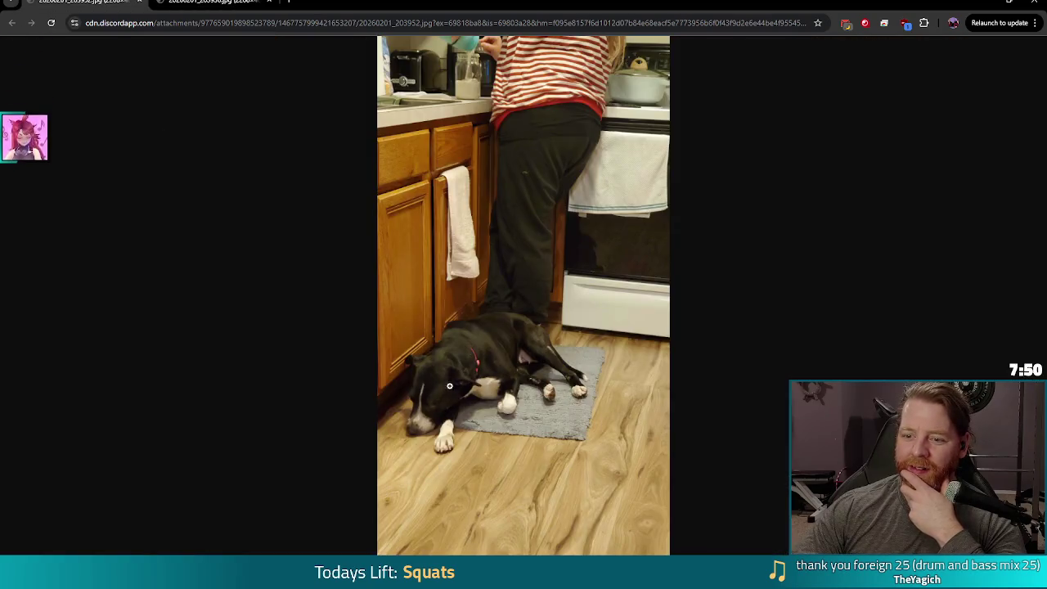
click(449, 385)
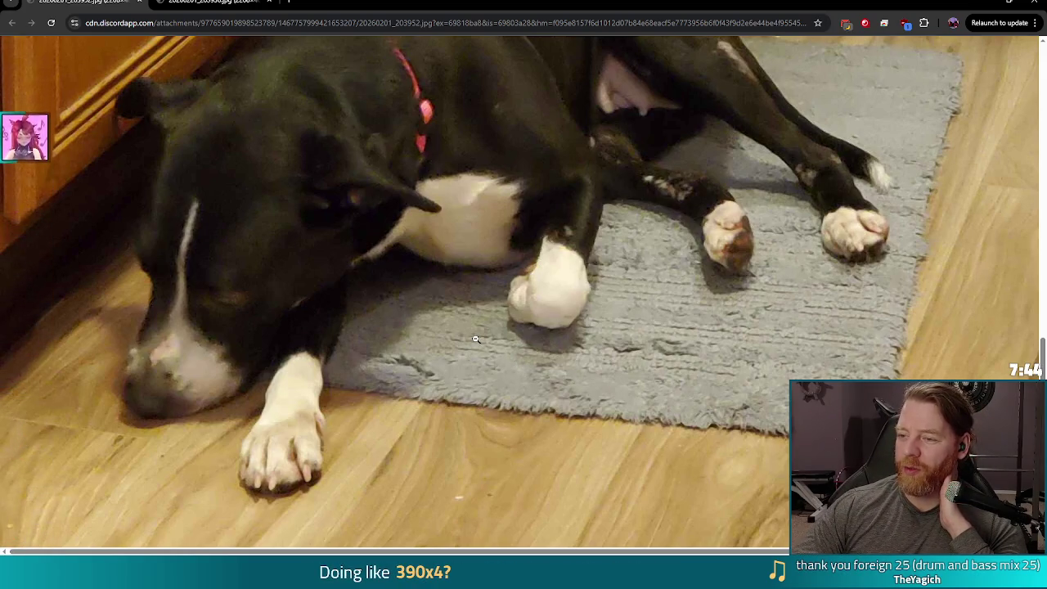
scroll(475, 338, up, 1)
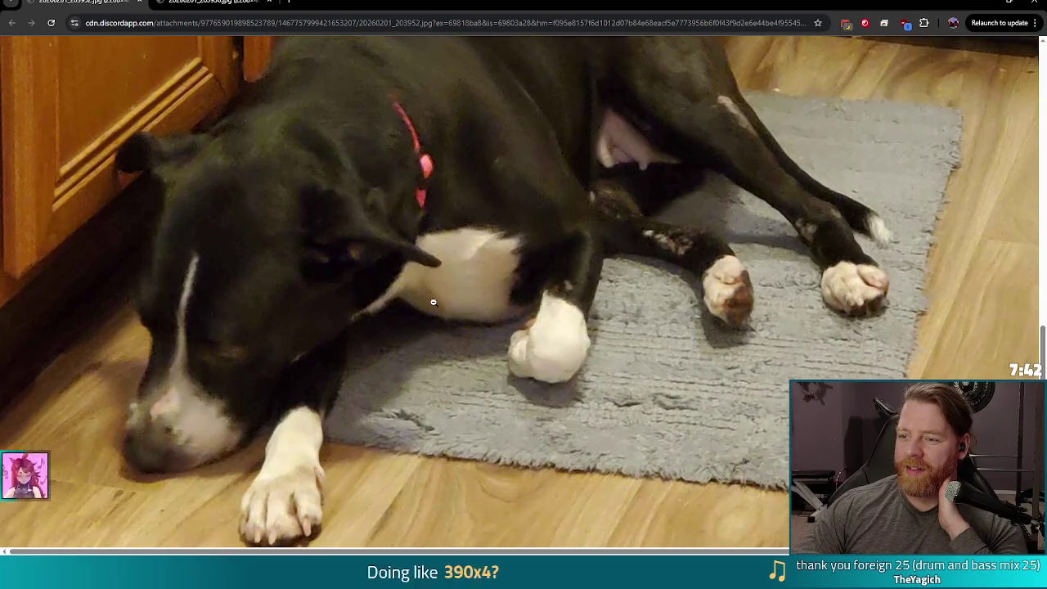
click(237, 3)
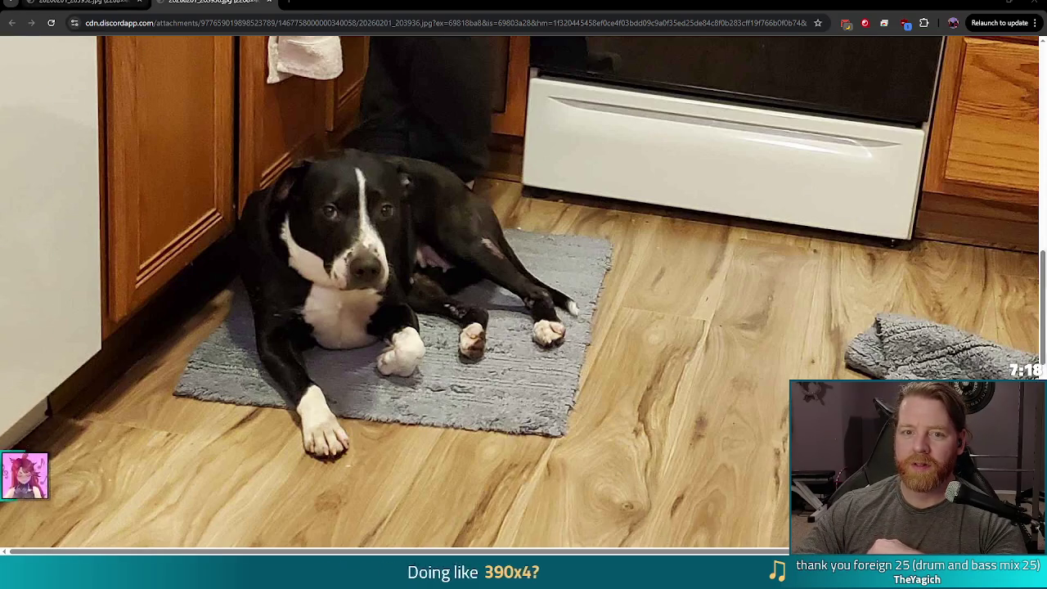
click(90, 6)
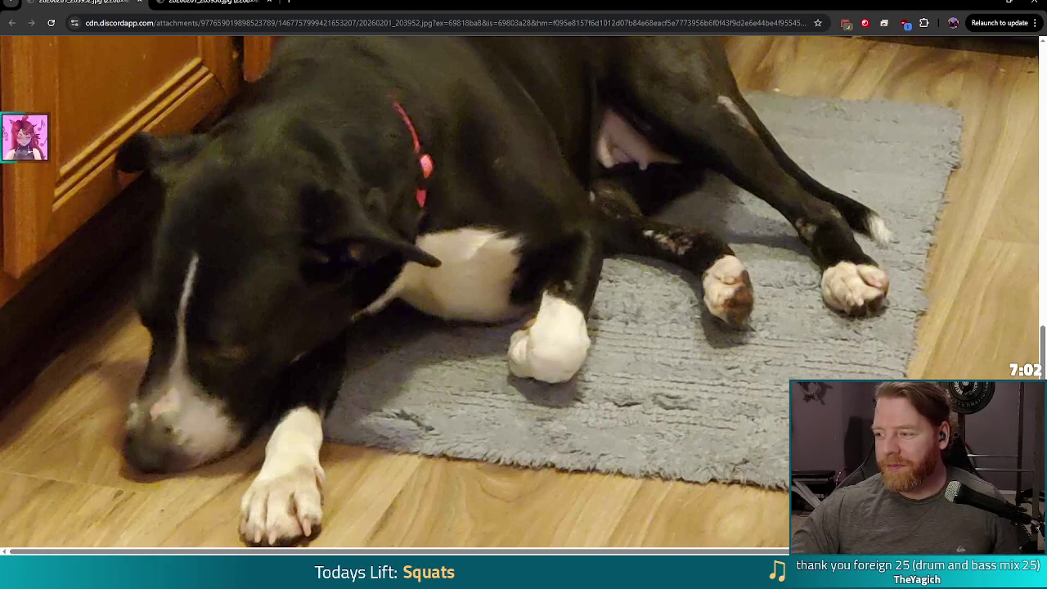
key(alt+Tab)
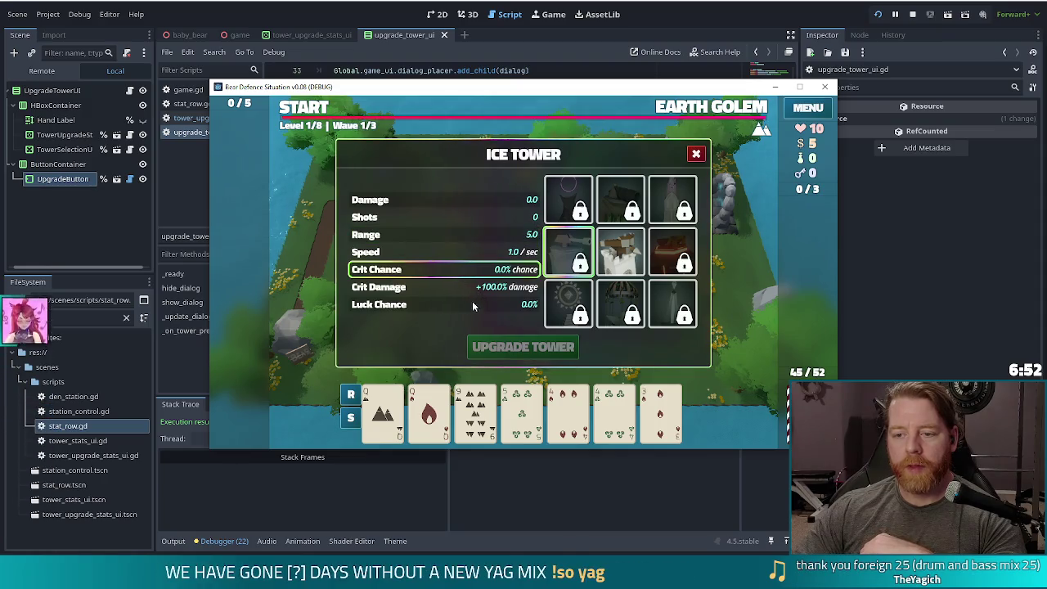
Step: Show the Ballista Tower, step through its stats picking Speed then Shots, then stop the game
click(620, 250)
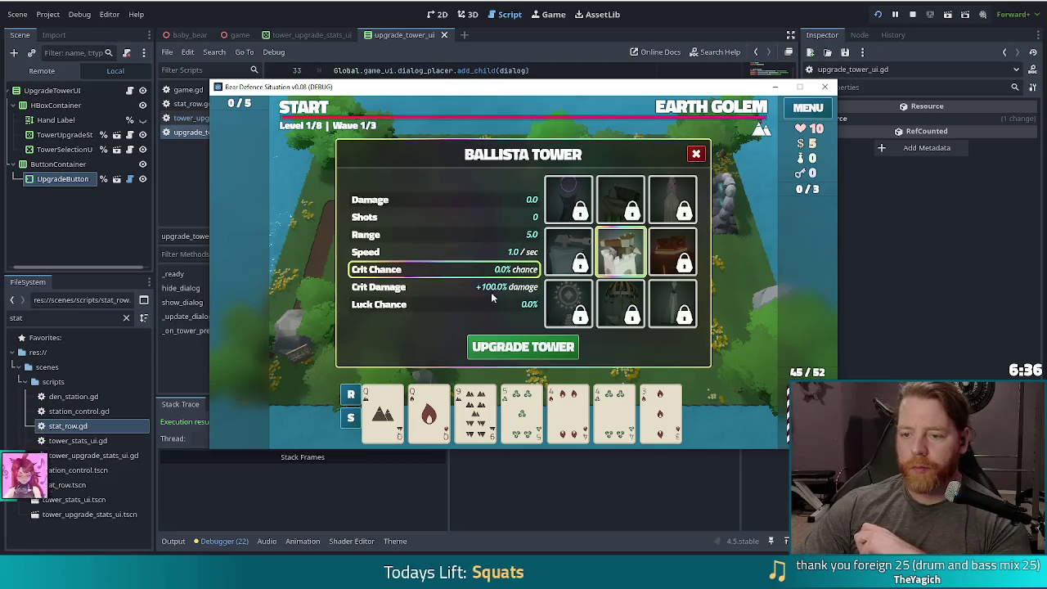
key(Down)
key(Down)
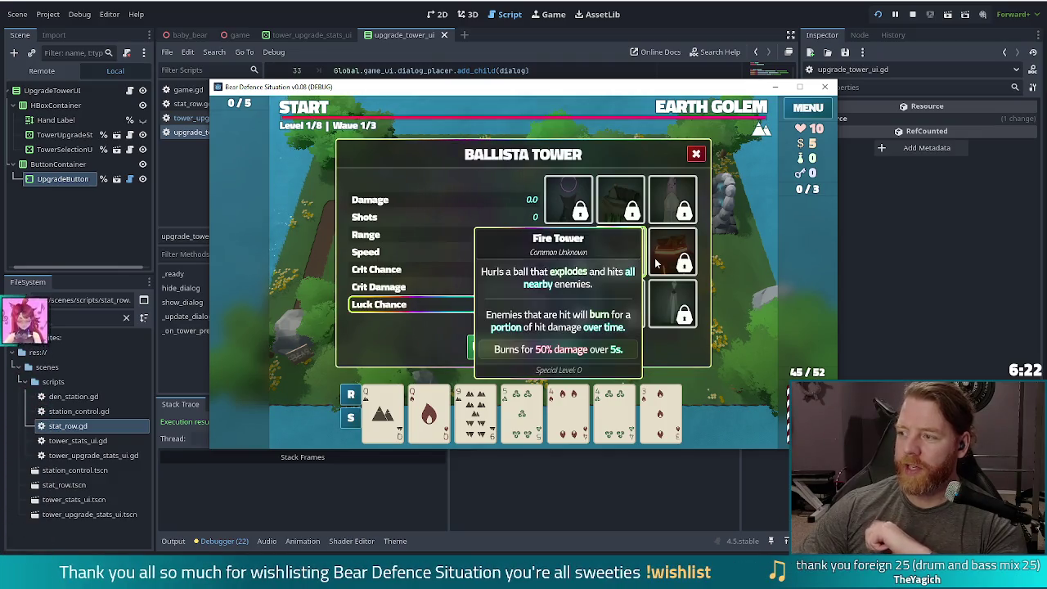
click(452, 252)
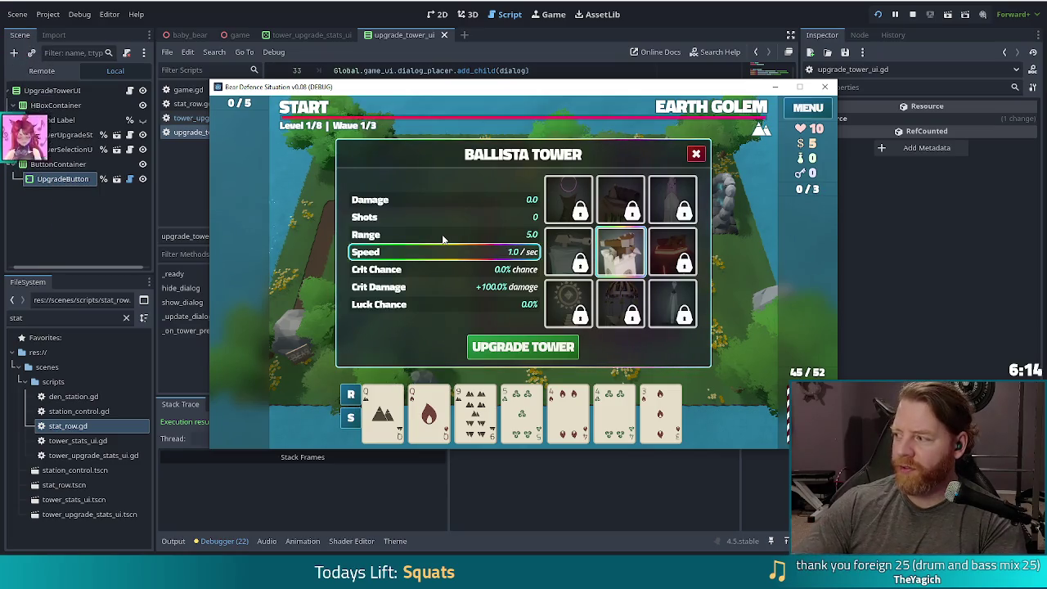
click(421, 217)
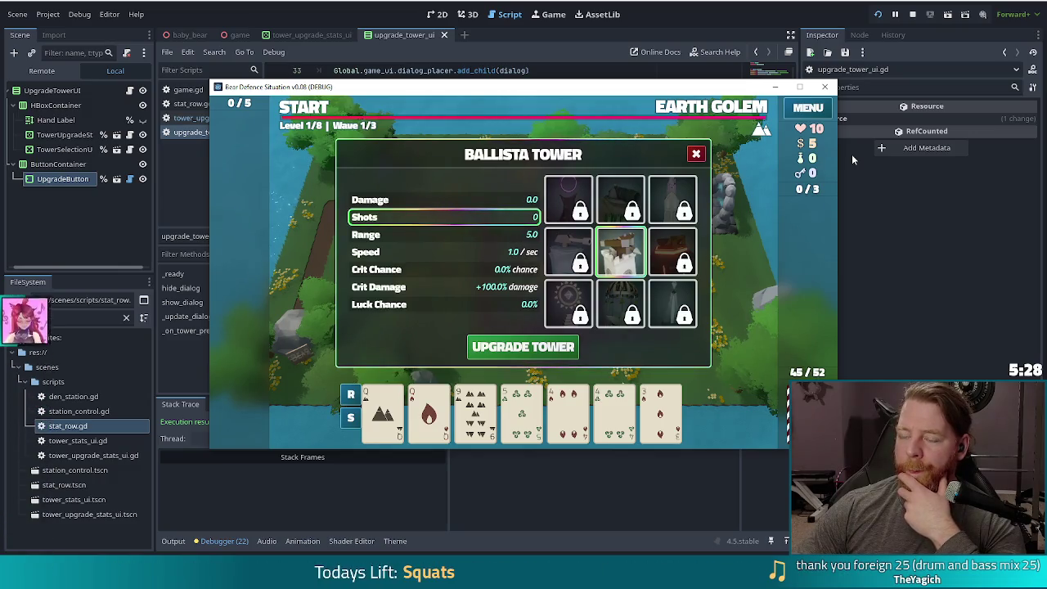
click(914, 13)
click(534, 277)
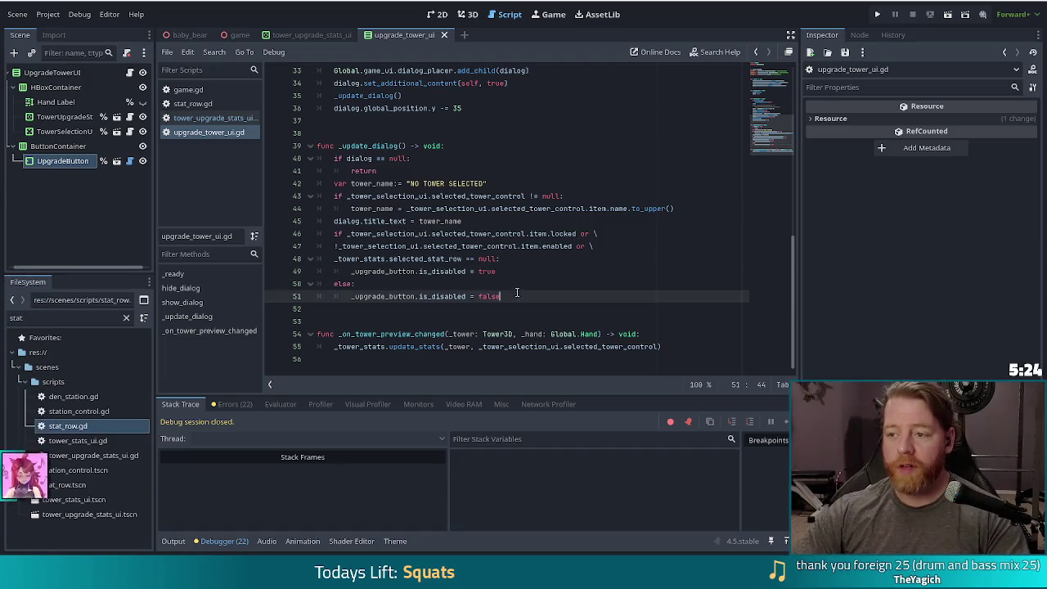
Step: Filter the FileSystem dock by 'hoard' and select den_hoard.gd
click(532, 296)
scroll(531, 245, up, 10)
mouse_move(527, 232)
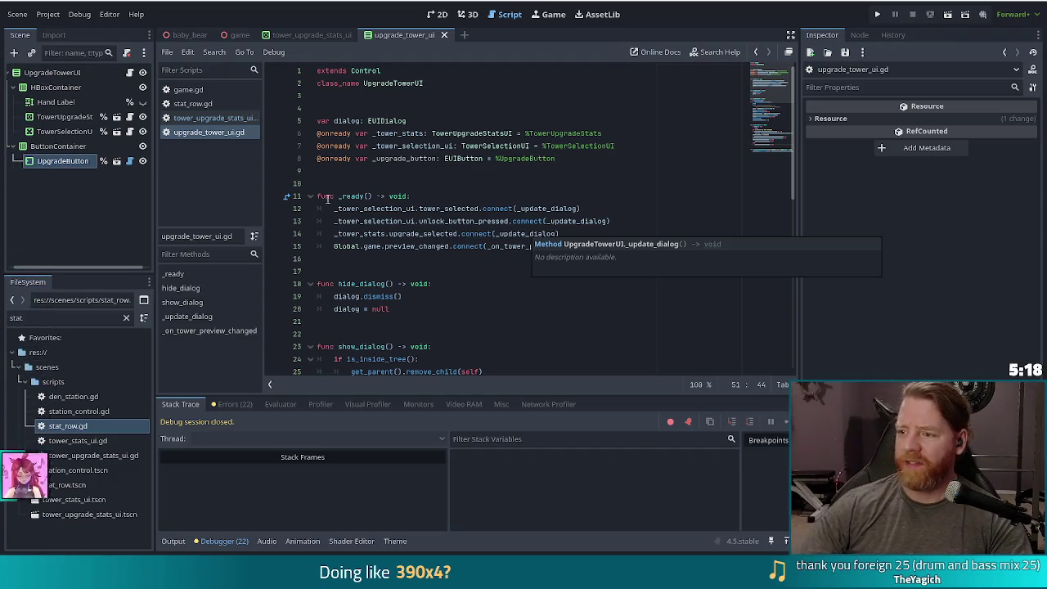
double_click(16, 317)
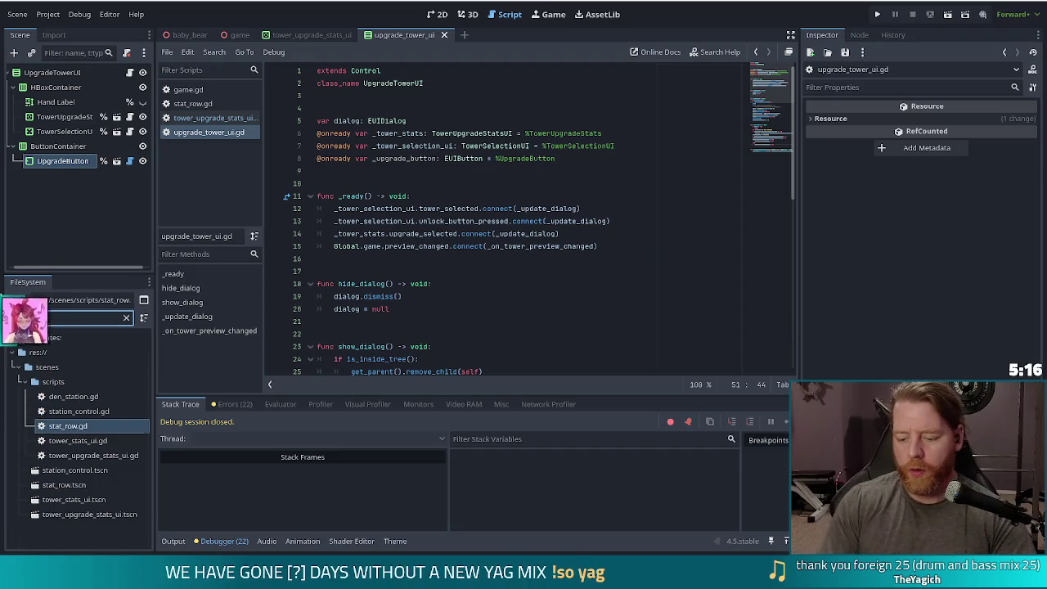
text(hoard)
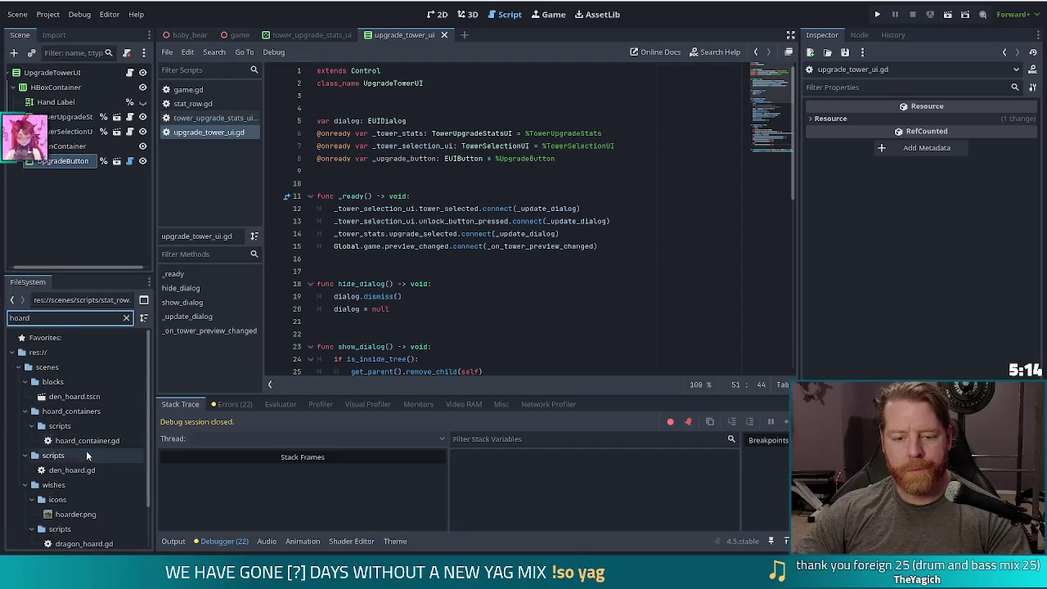
scroll(100, 464, down, 1)
click(81, 445)
Step: Open den_hoard.gd and inspect the SUPPLIES_FOLDER constant on line 7 and chests_in_hoard
double_click(81, 445)
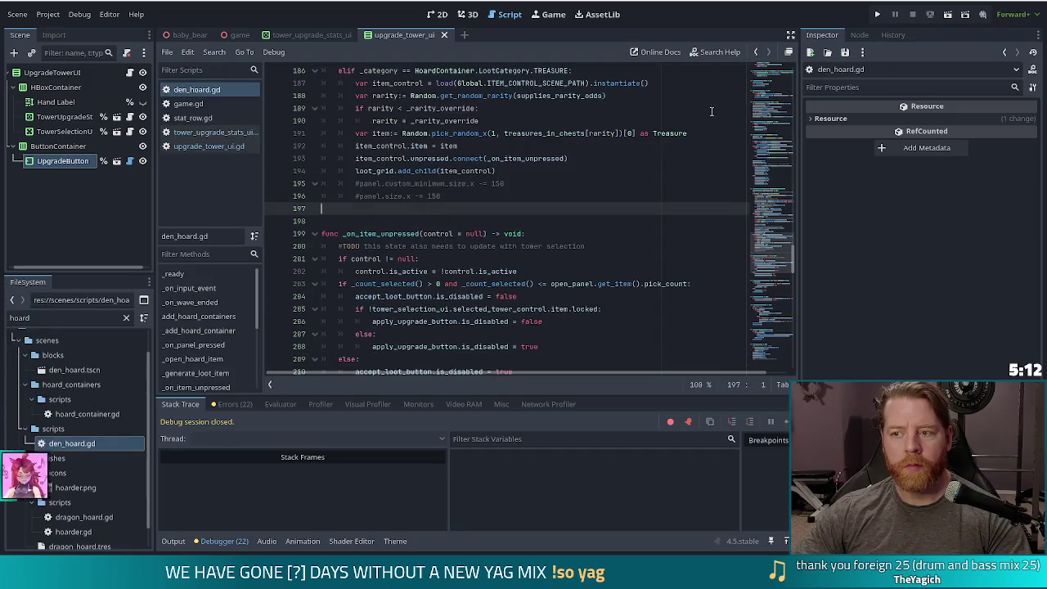
drag(773, 255, 762, 73)
click(442, 145)
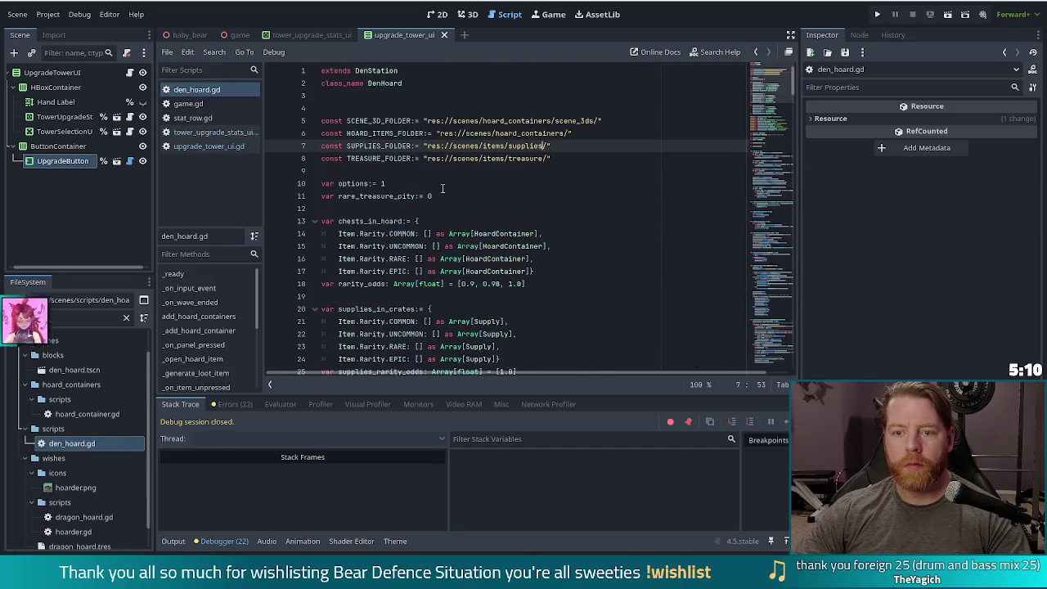
click(401, 234)
scroll(453, 233, down, 4)
click(507, 197)
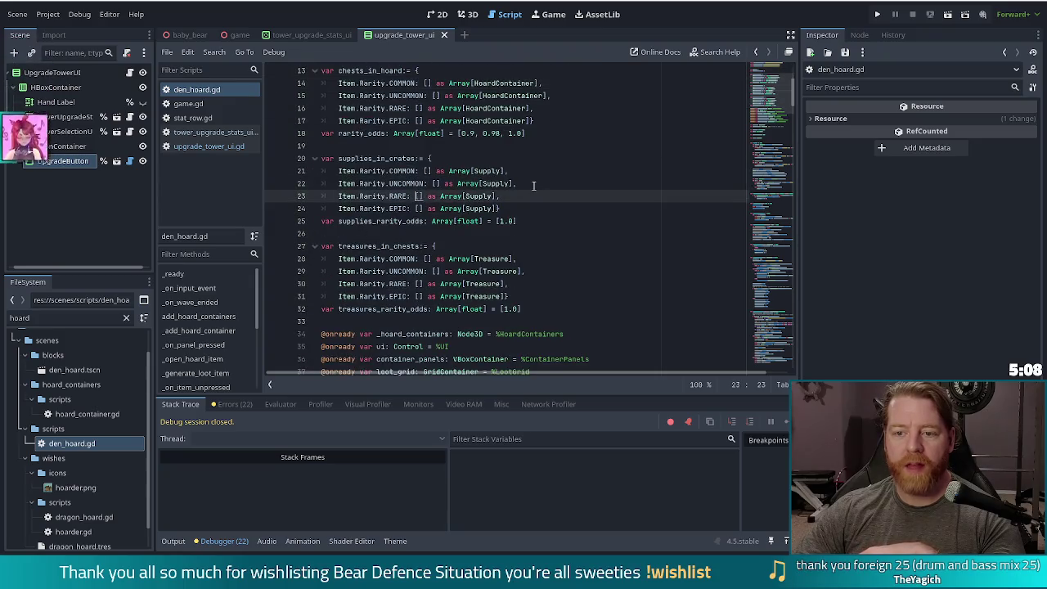
click(368, 147)
Step: Select and study the supplies_in_crates through supplies_rarity_odds declarations on lines 20–25
mouse_move(368, 149)
mouse_down()
mouse_move(458, 197)
mouse_move(376, 155)
mouse_move(336, 170)
mouse_move(431, 196)
mouse_move(442, 223)
mouse_up()
click(391, 171)
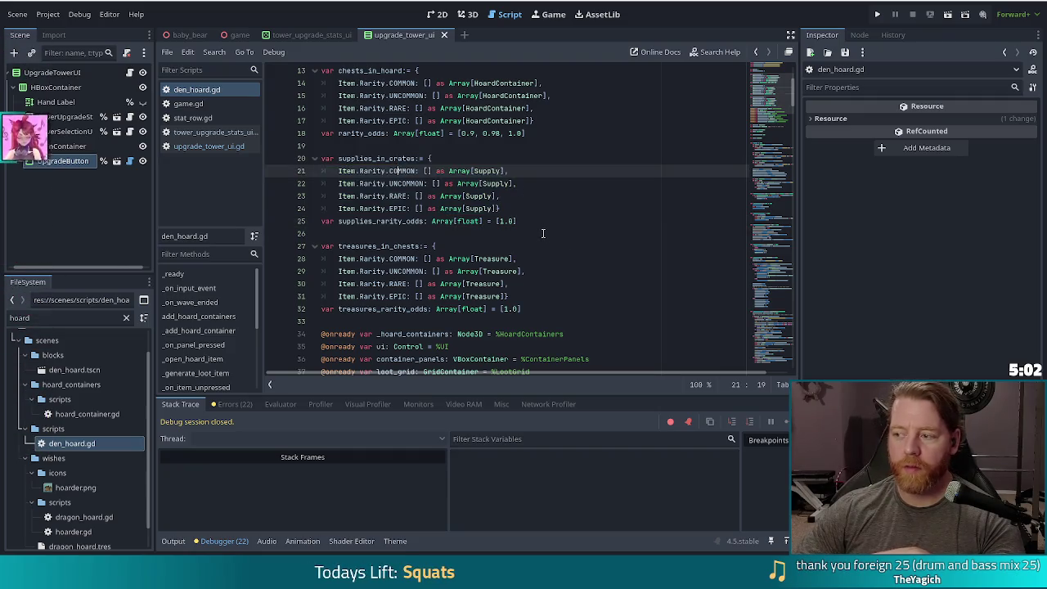
drag(377, 158, 411, 222)
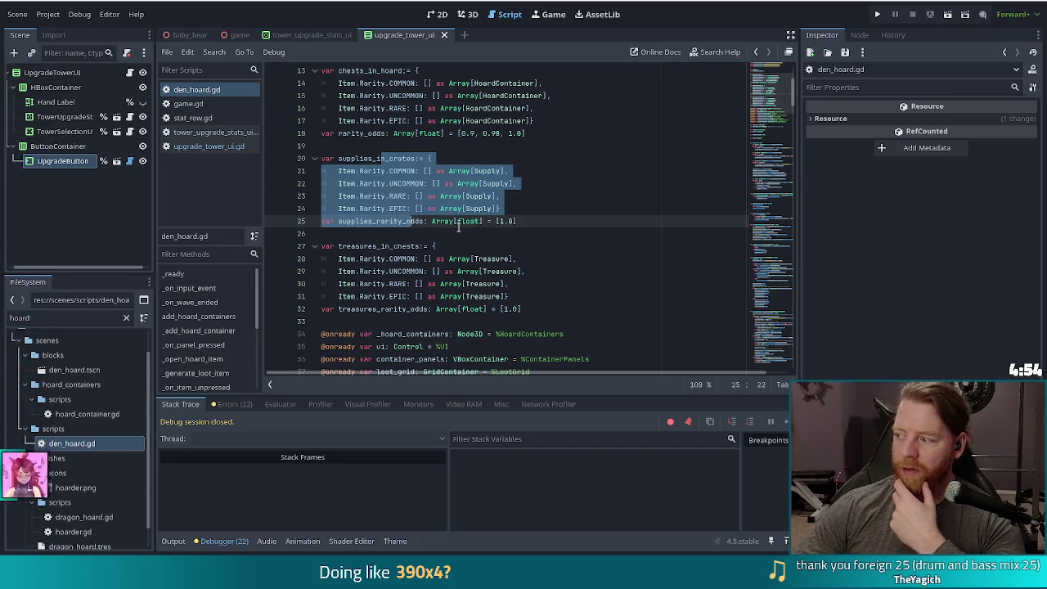
mouse_move(384, 158)
mouse_down()
mouse_move(426, 204)
mouse_move(423, 223)
mouse_up()
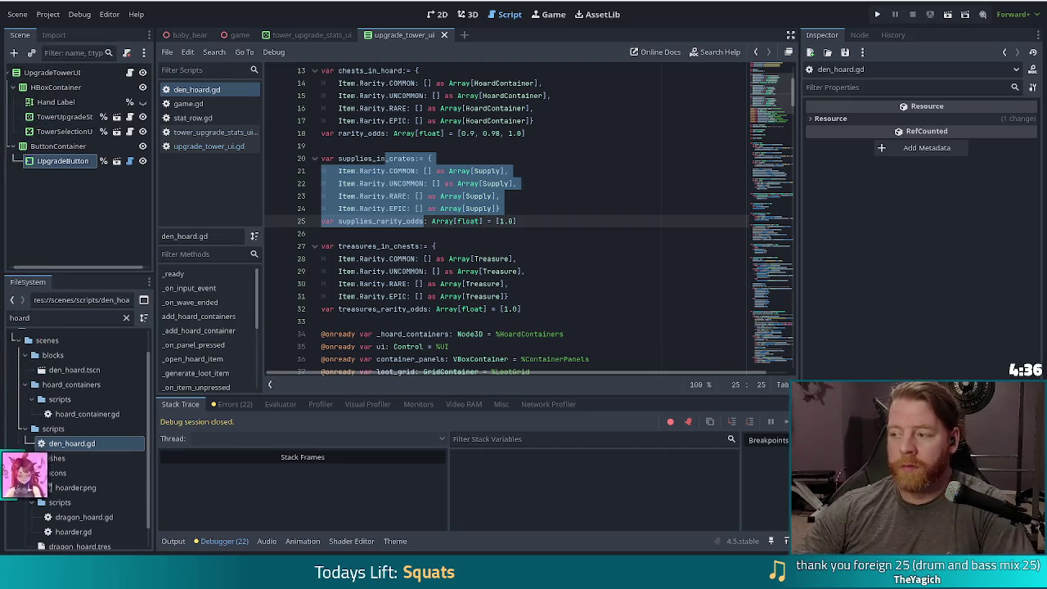
click(531, 223)
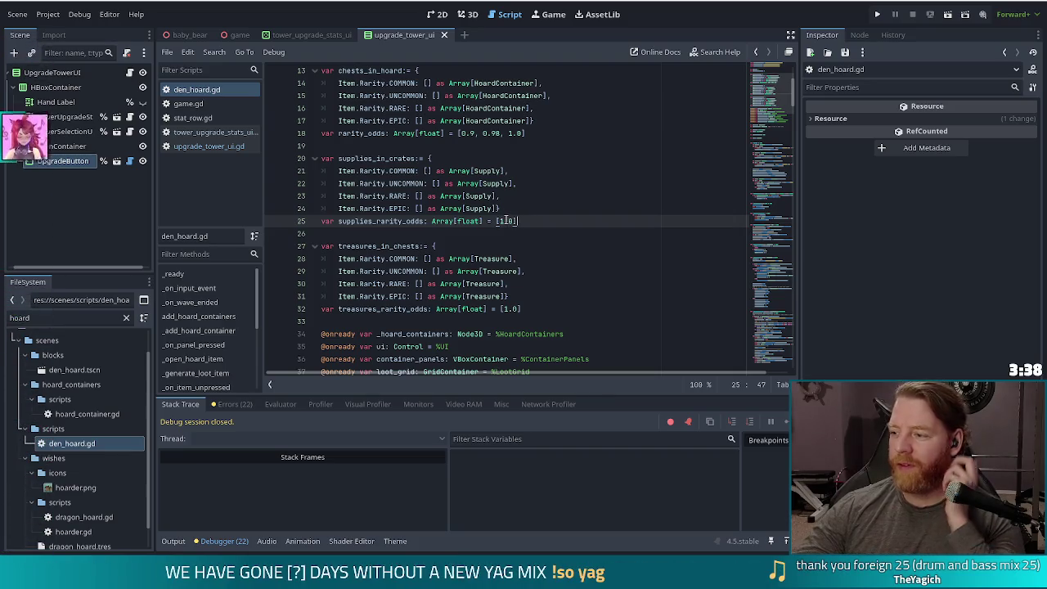
scroll(505, 220, down, 5)
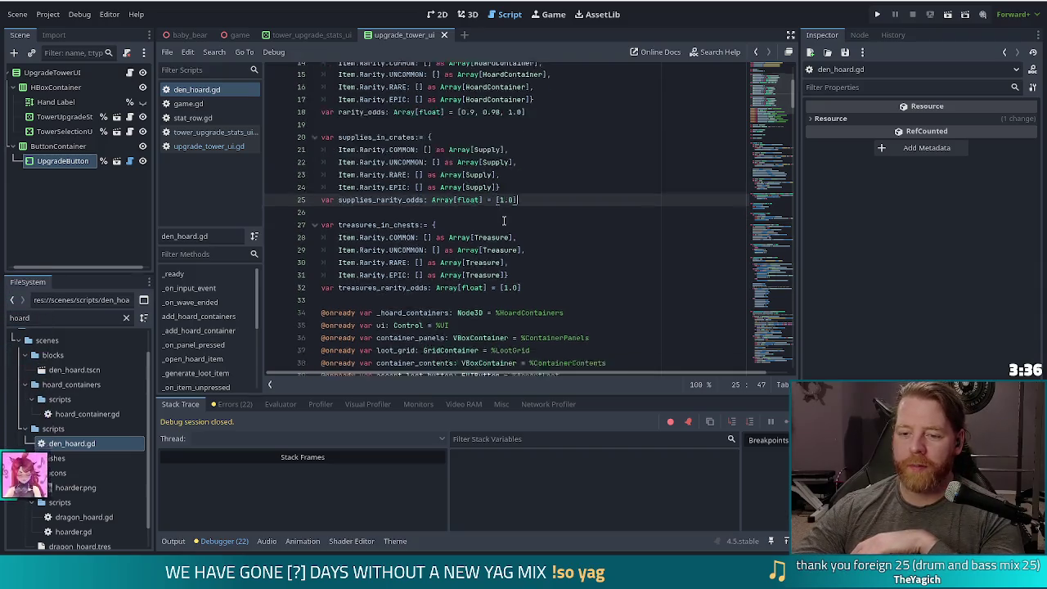
scroll(505, 221, up, 6)
mouse_move(372, 196)
mouse_down()
mouse_move(491, 221)
mouse_move(411, 259)
mouse_up()
click(440, 245)
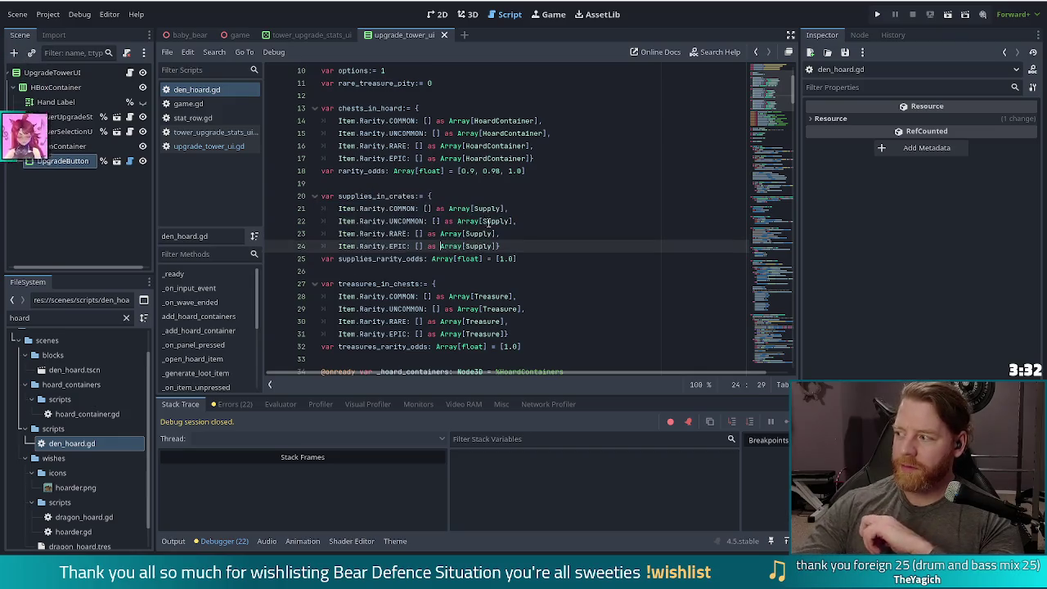
scroll(464, 182, down, 7)
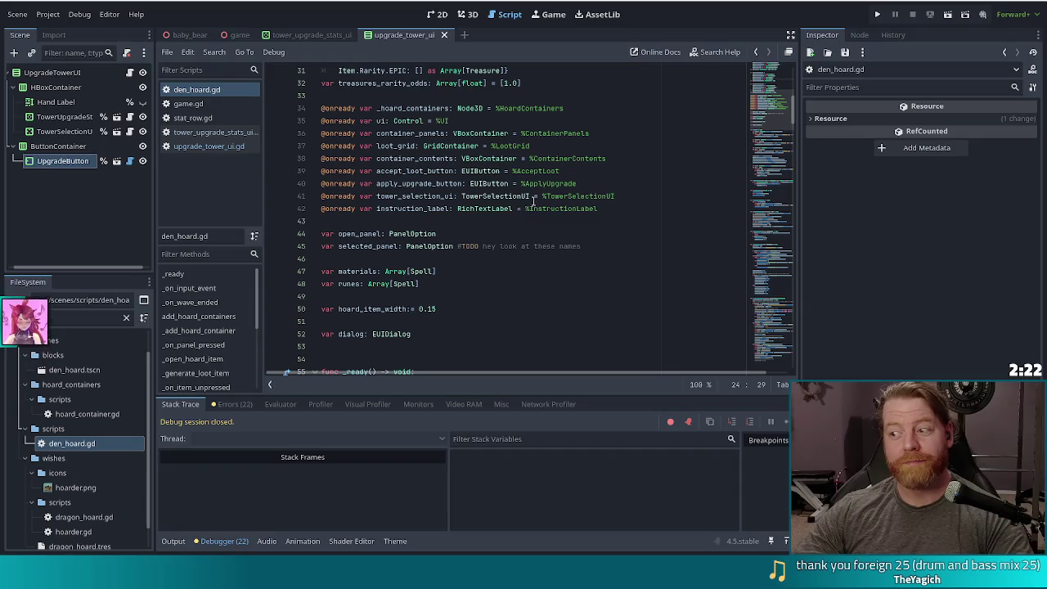
click(537, 208)
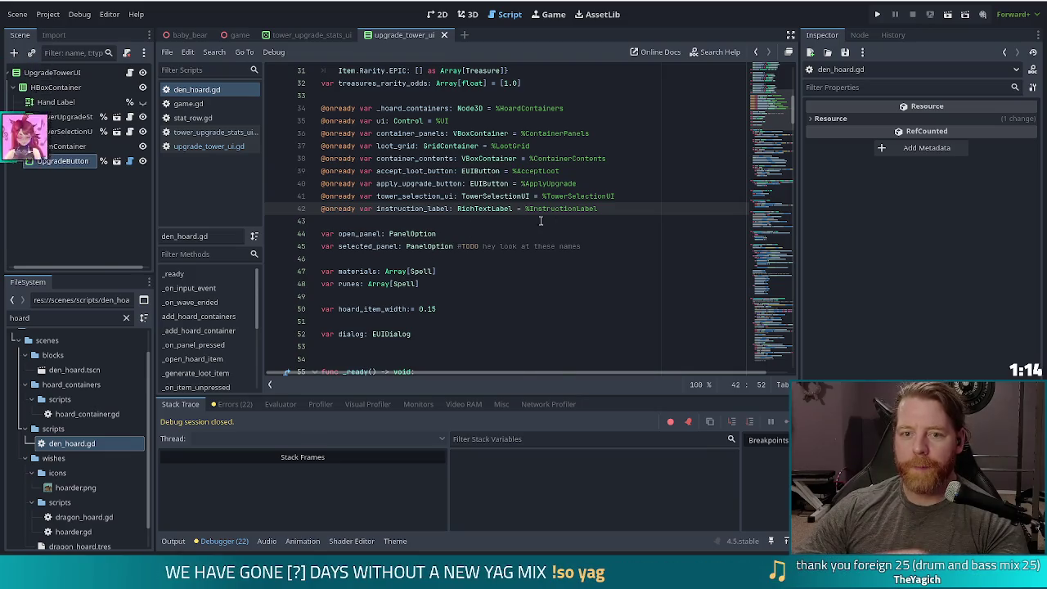
Step: Select the supplies-loading loop on lines 60–64 of den_hoard.gd
scroll(539, 242, down, 8)
click(504, 245)
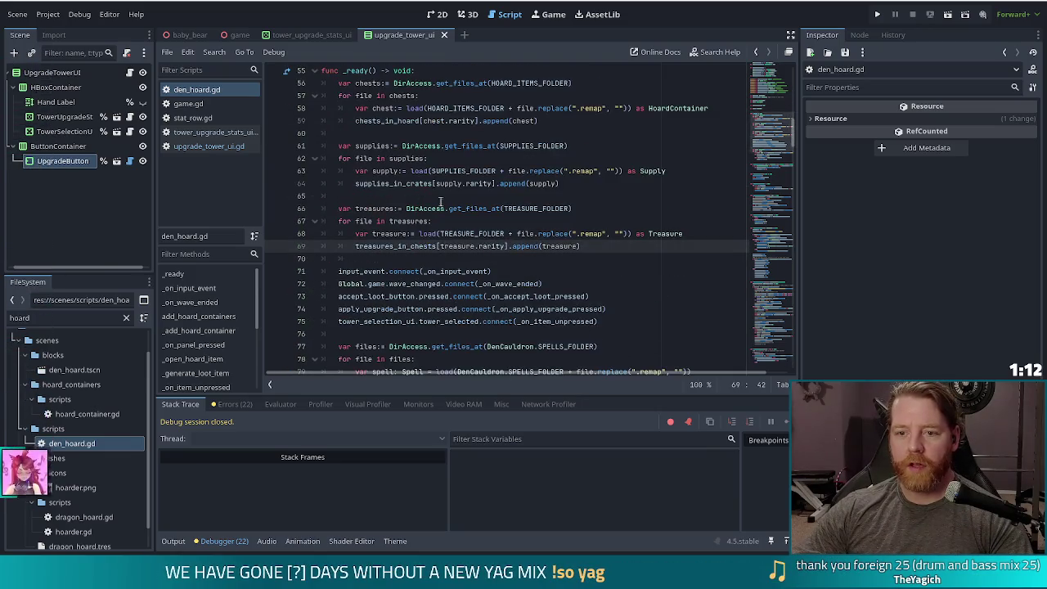
scroll(539, 233, up, 1)
mouse_move(563, 221)
mouse_down()
mouse_move(490, 220)
mouse_move(603, 173)
mouse_up()
key(ctrl+c)
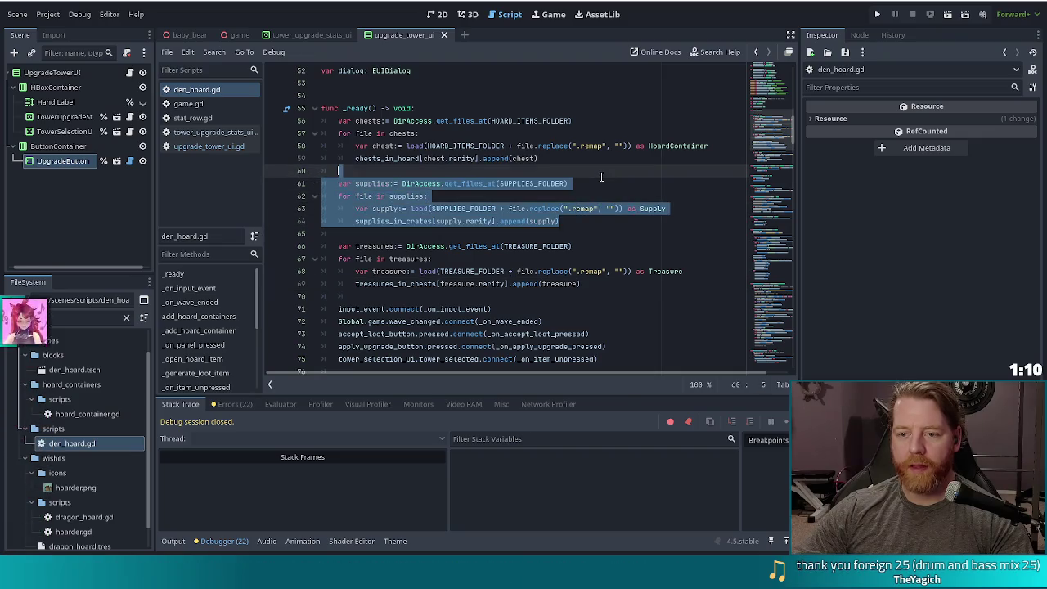
Step: Switch to upgrade_tower_ui.gd and place the caret after the _ready signal connections
click(217, 147)
scroll(486, 259, down, 6)
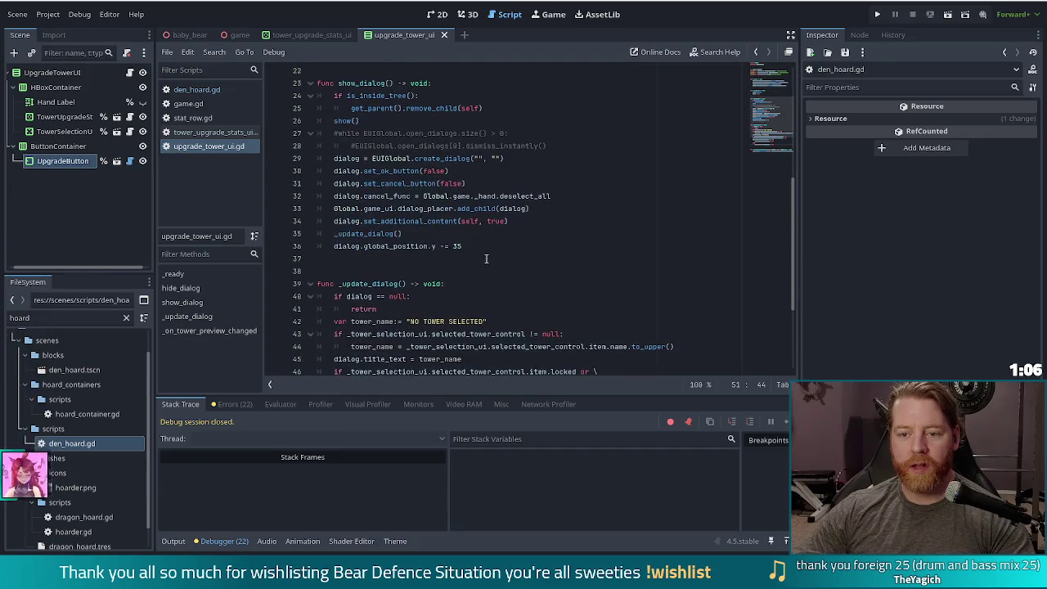
scroll(487, 246, up, 4)
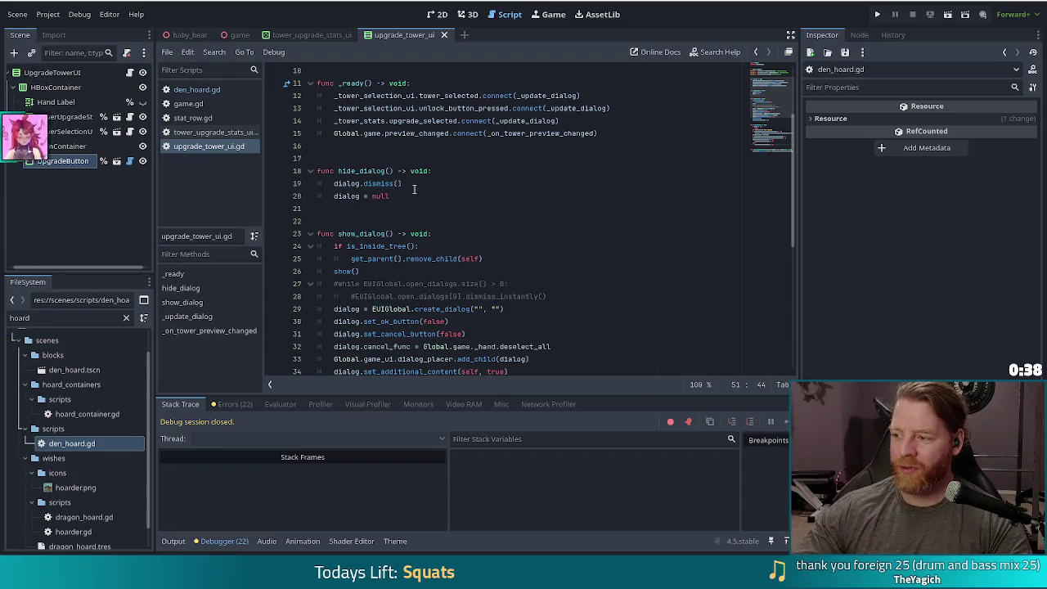
click(617, 130)
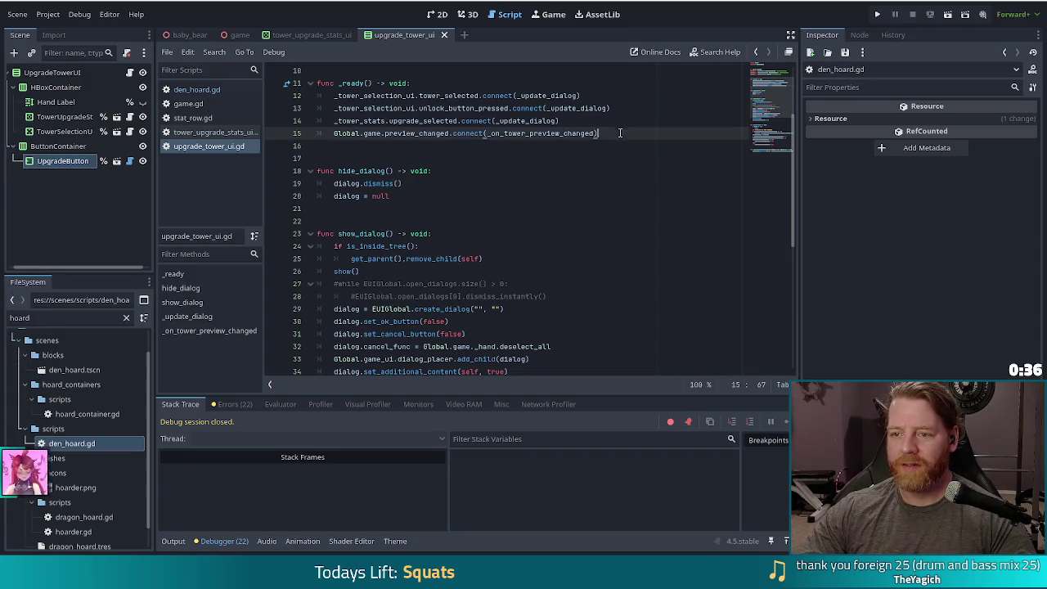
Step: Paste the supply-loading loop into _ready after line 15, separated by a blank line
key(ctrl+v)
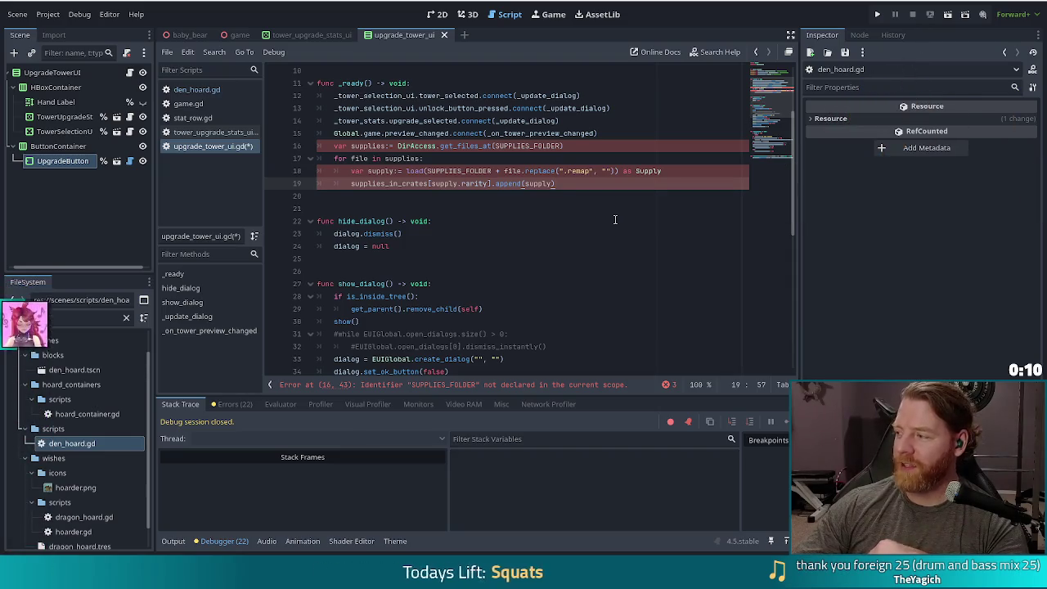
click(612, 134)
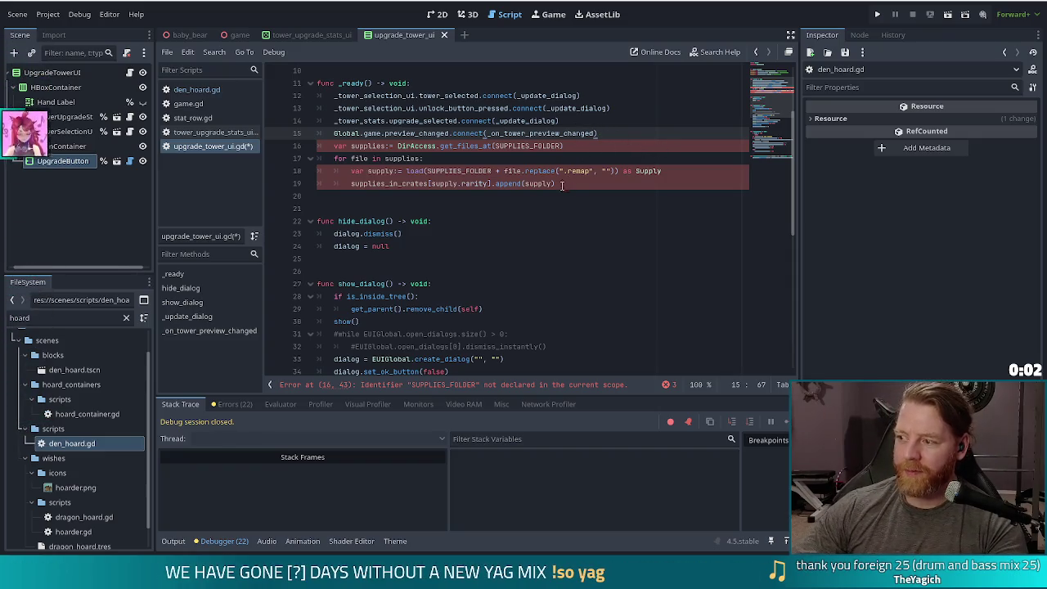
mouse_move(543, 174)
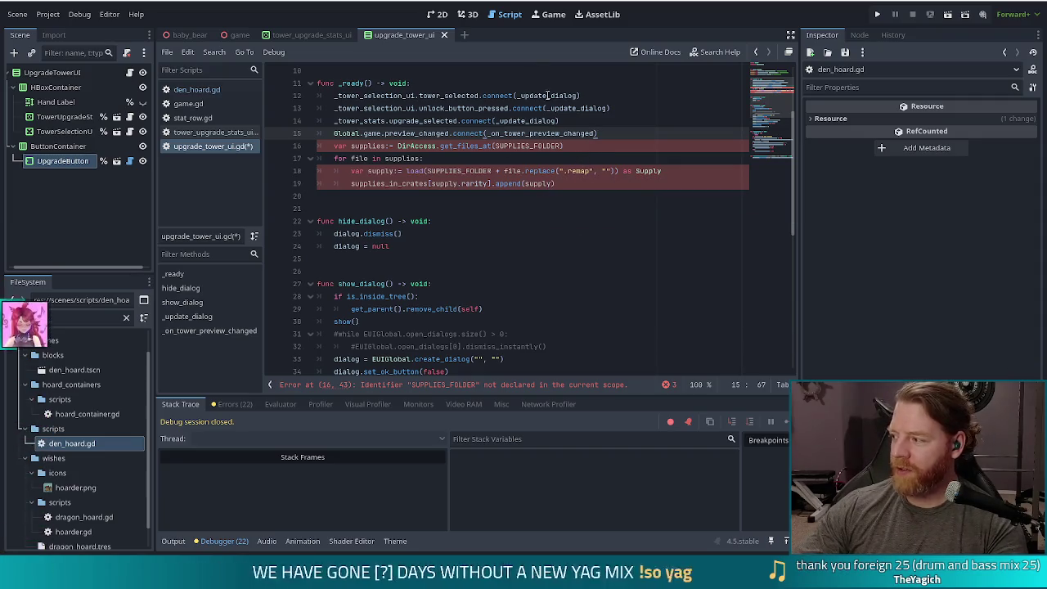
mouse_move(528, 135)
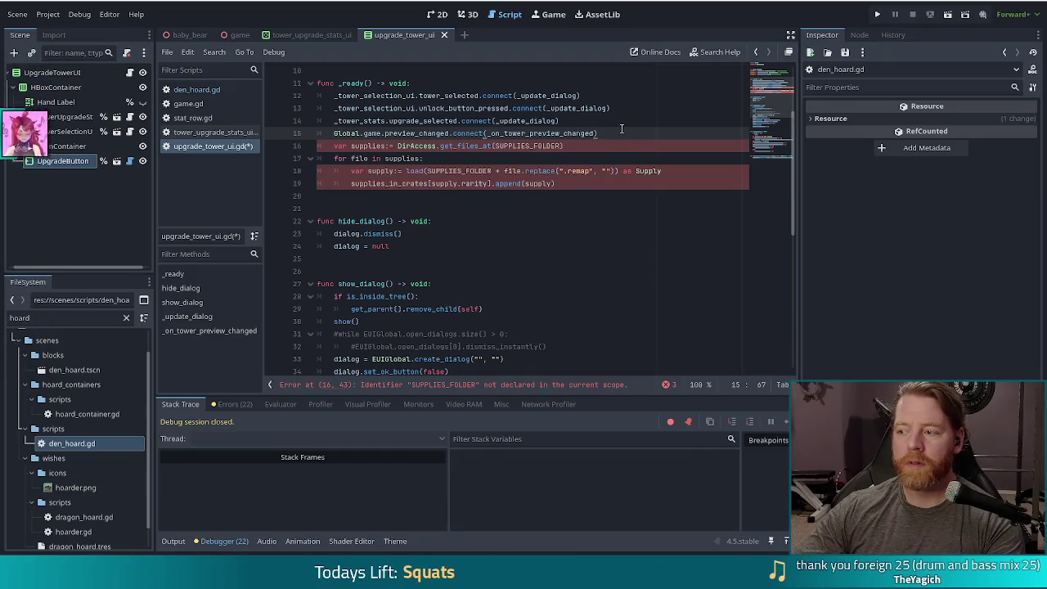
key(Return)
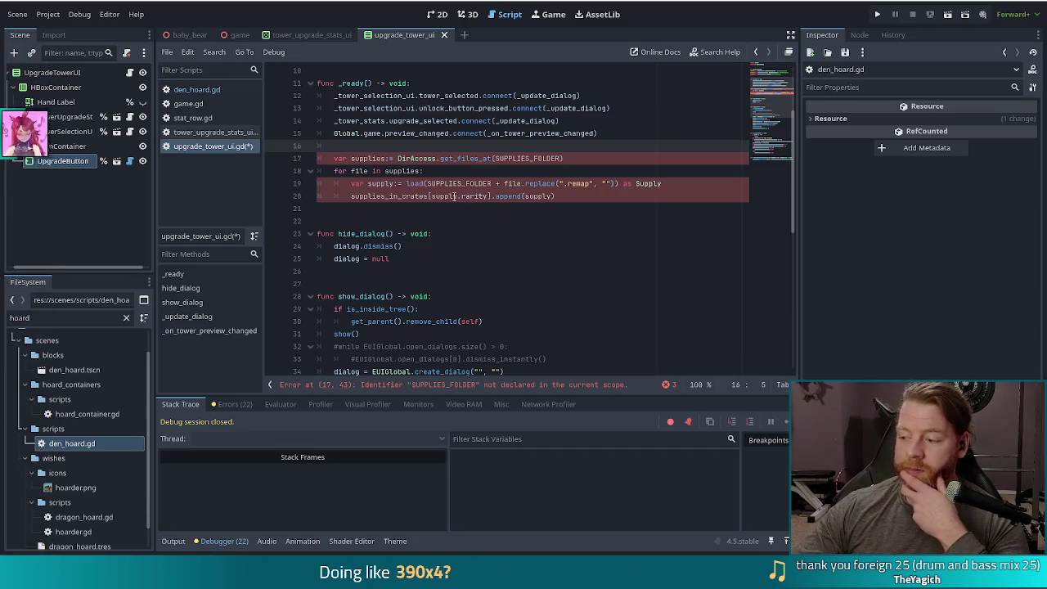
Step: Change SUPPLIES_FOLDER on line 17 to DenHoard.SUPPLIES_FOLDER using autocomplete
click(356, 158)
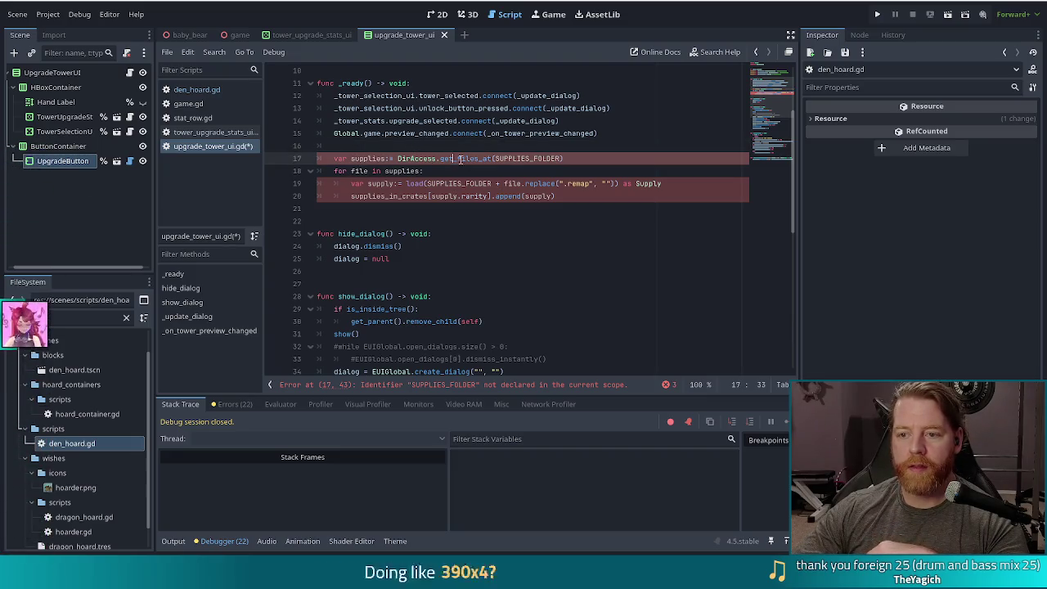
double_click(526, 159)
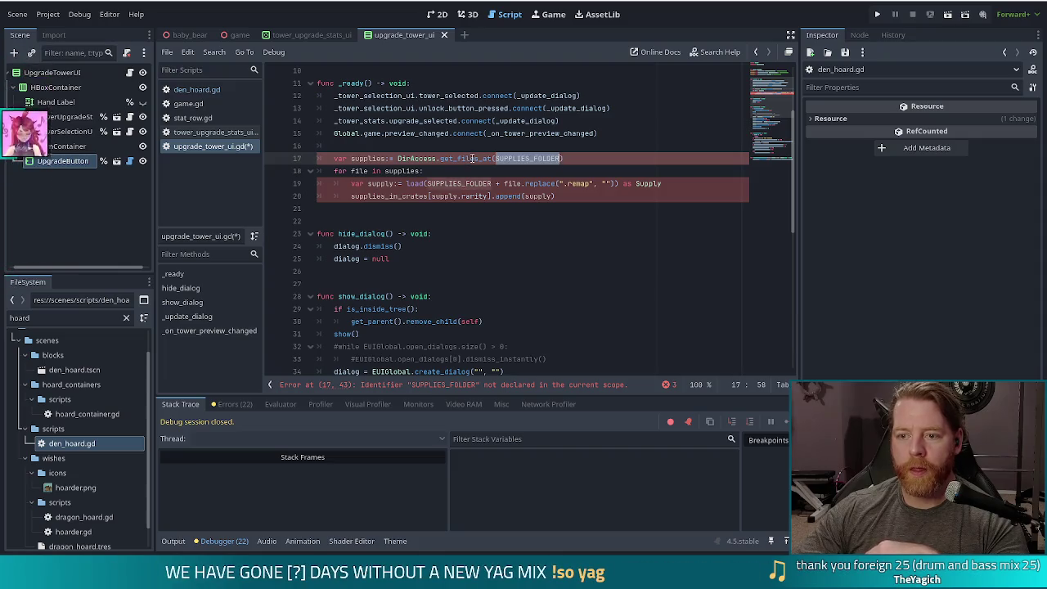
key(Left)
text(DE)
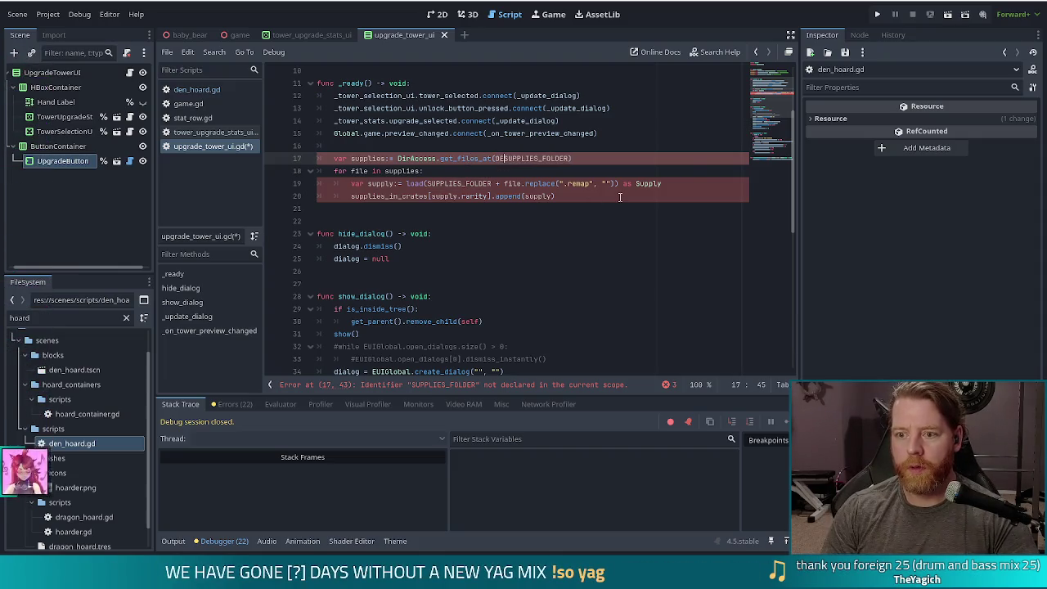
key(Return)
text(.)
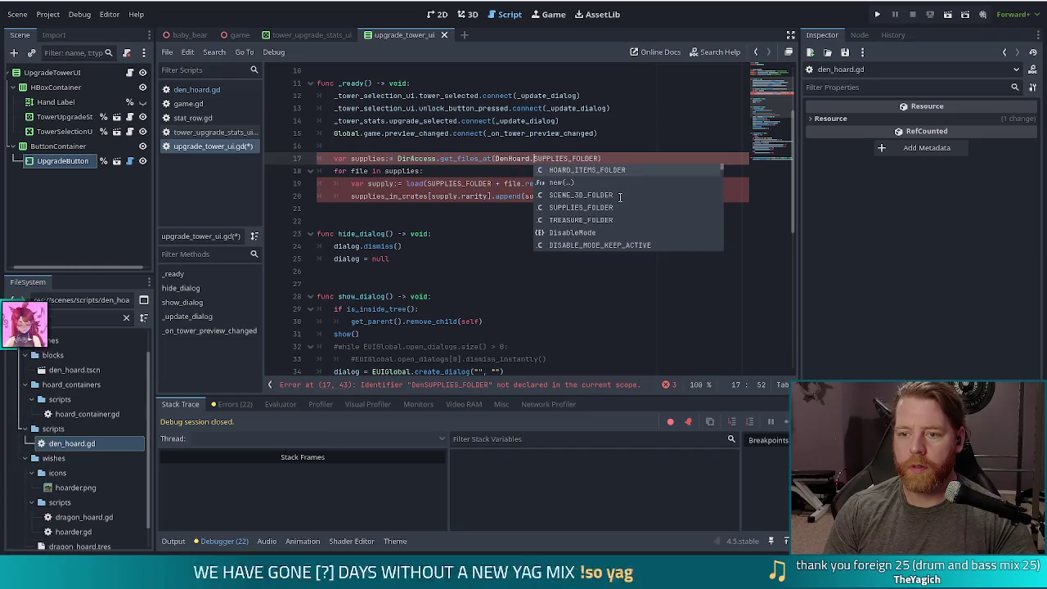
key(Escape)
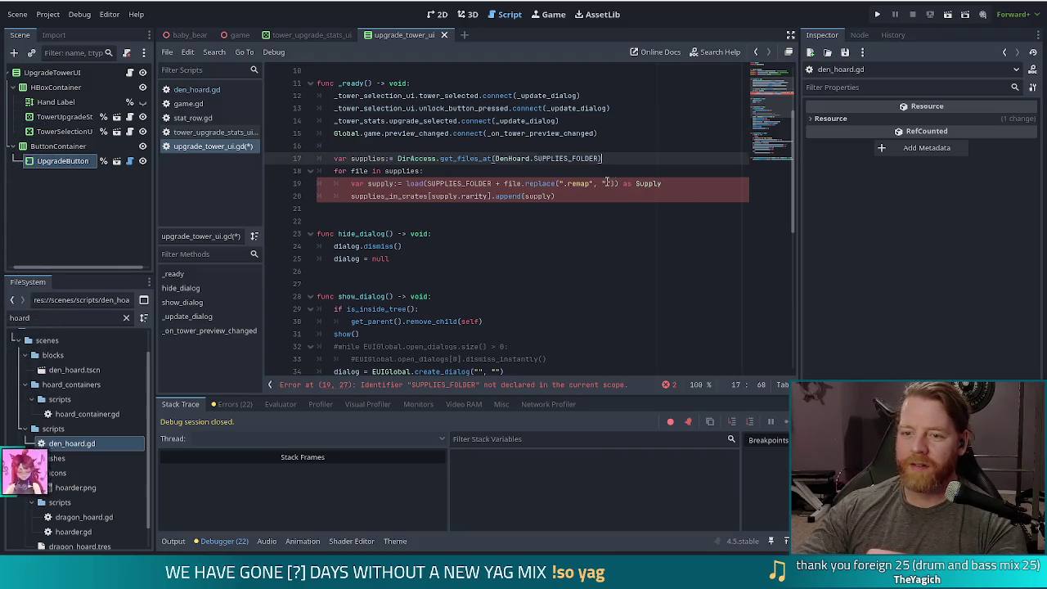
click(607, 183)
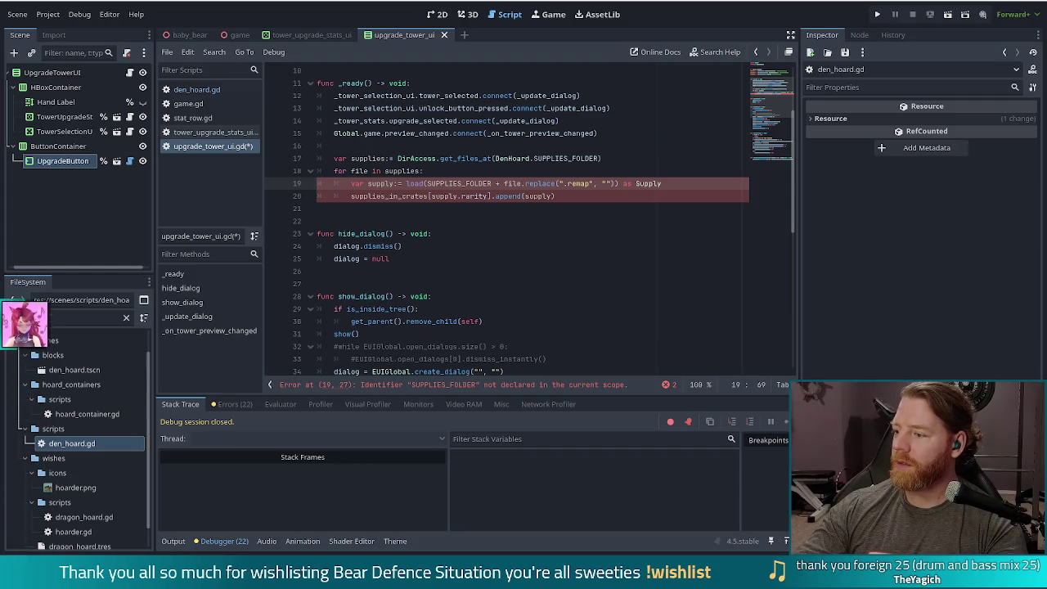
drag(1045, 268, 495, 188)
Step: Maximize the browser and scroll over the Throw to 1000000 itch.io page
double_click(495, 188)
scroll(462, 394, down, 4)
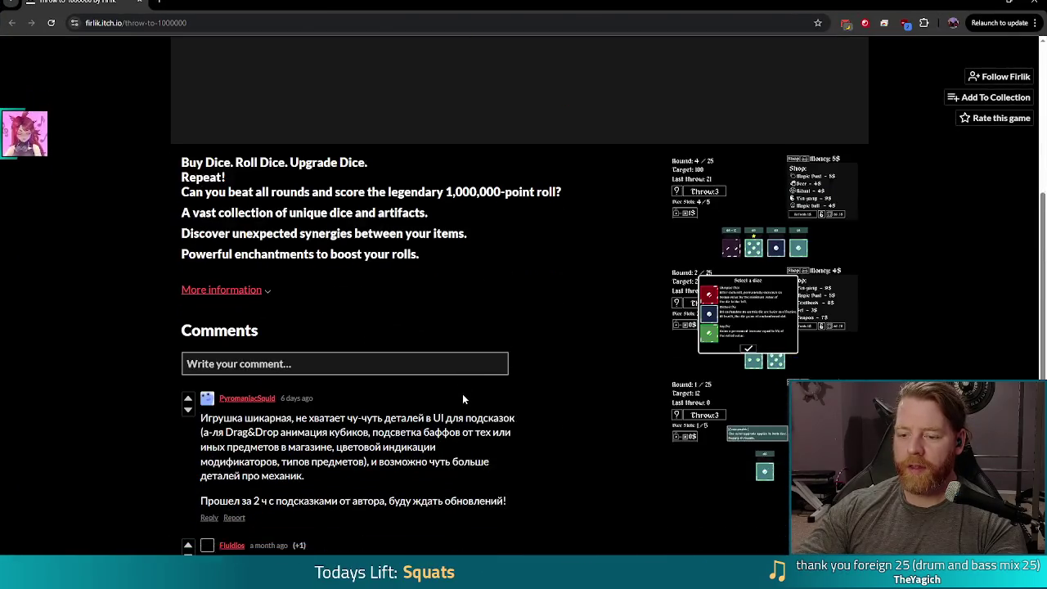
scroll(515, 400, down, 1)
scroll(522, 399, down, 1)
scroll(523, 400, up, 6)
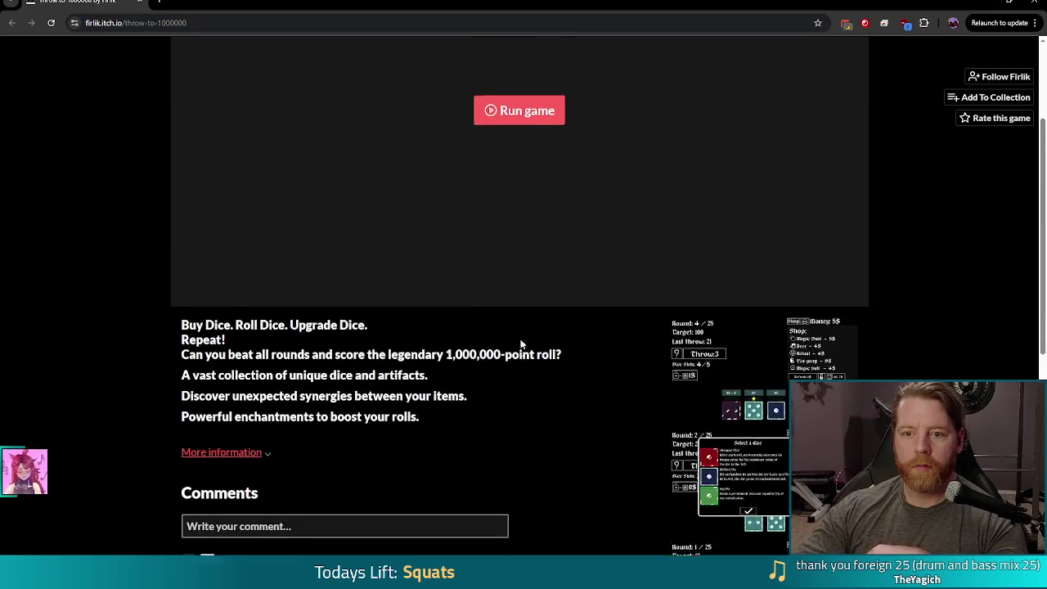
Step: Mute the itch.io tab, glance back at Godot, and return to the dice game
right_click(94, 4)
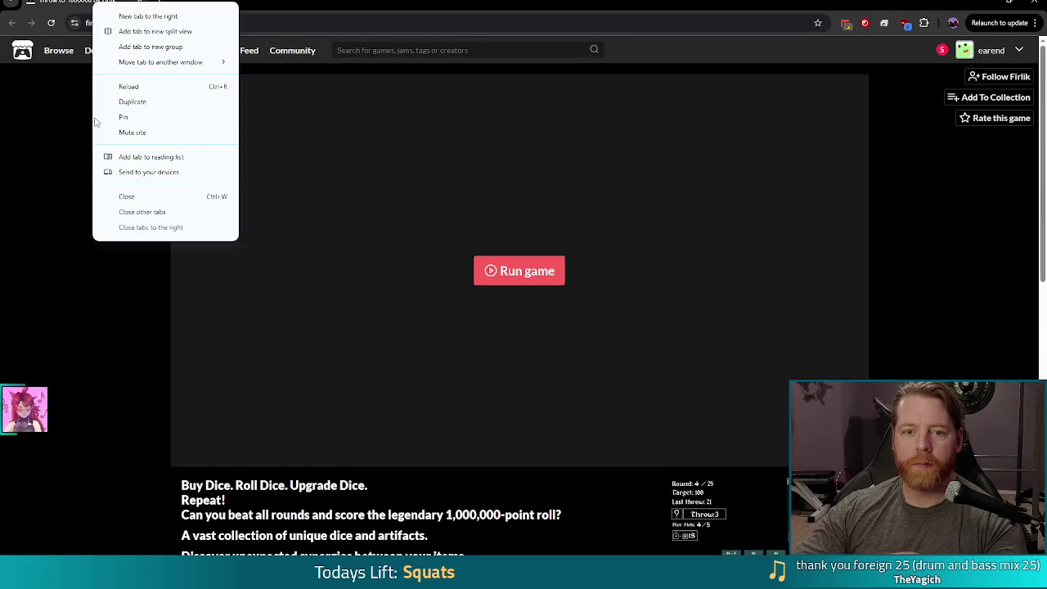
click(139, 133)
key(alt+Tab)
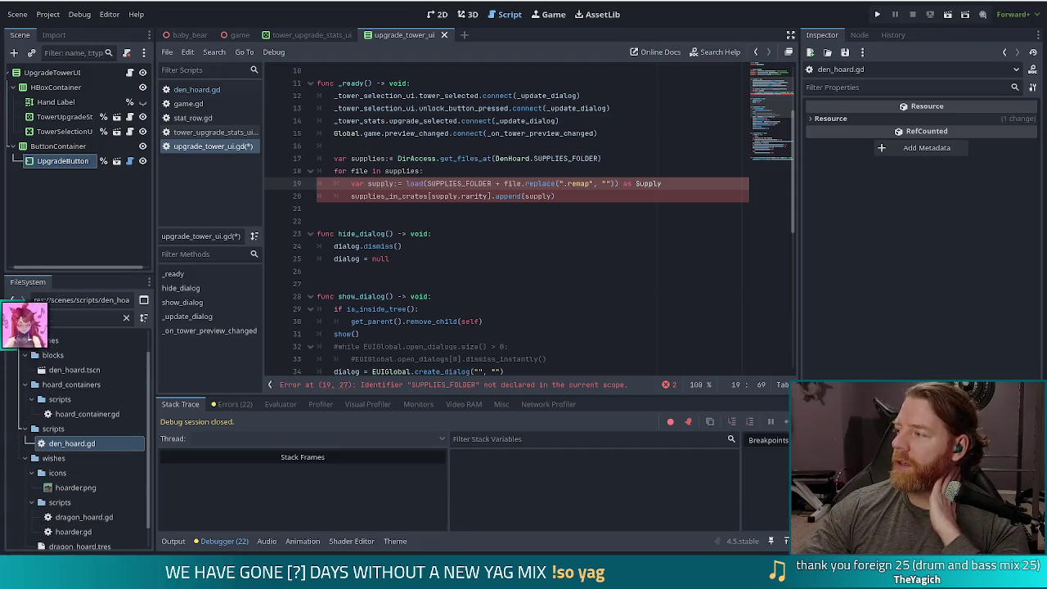
key(alt+Tab)
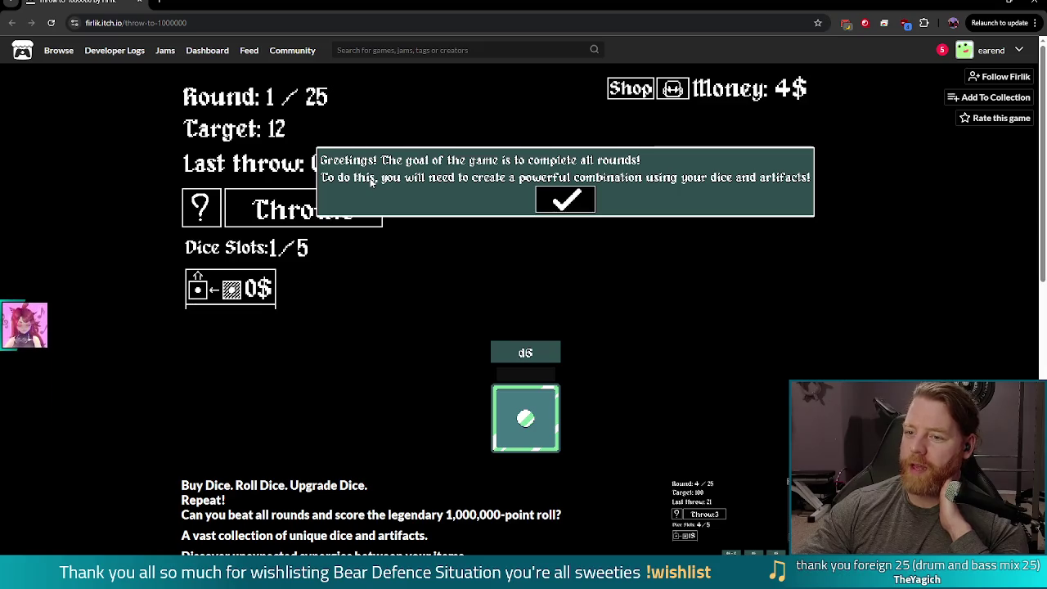
Step: Dismiss the greeting and dice tips, and check the d6 die's sell option
click(572, 204)
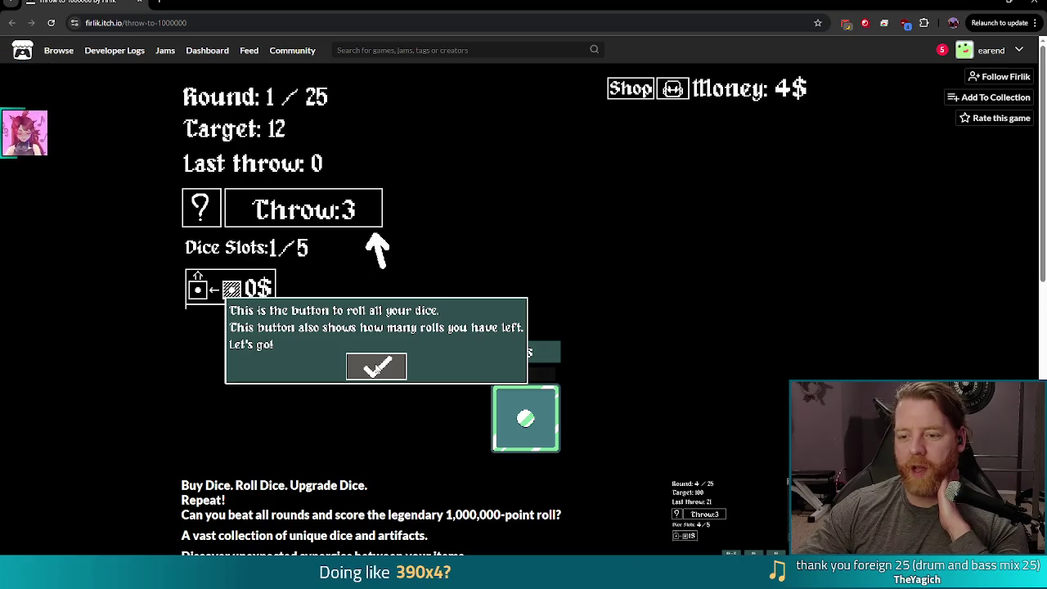
click(376, 368)
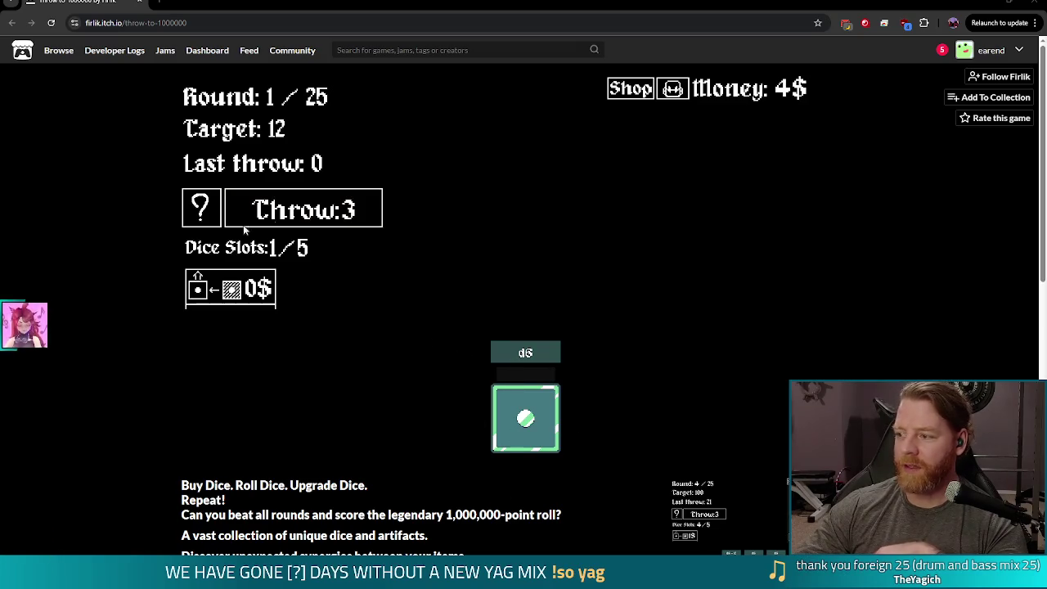
click(525, 417)
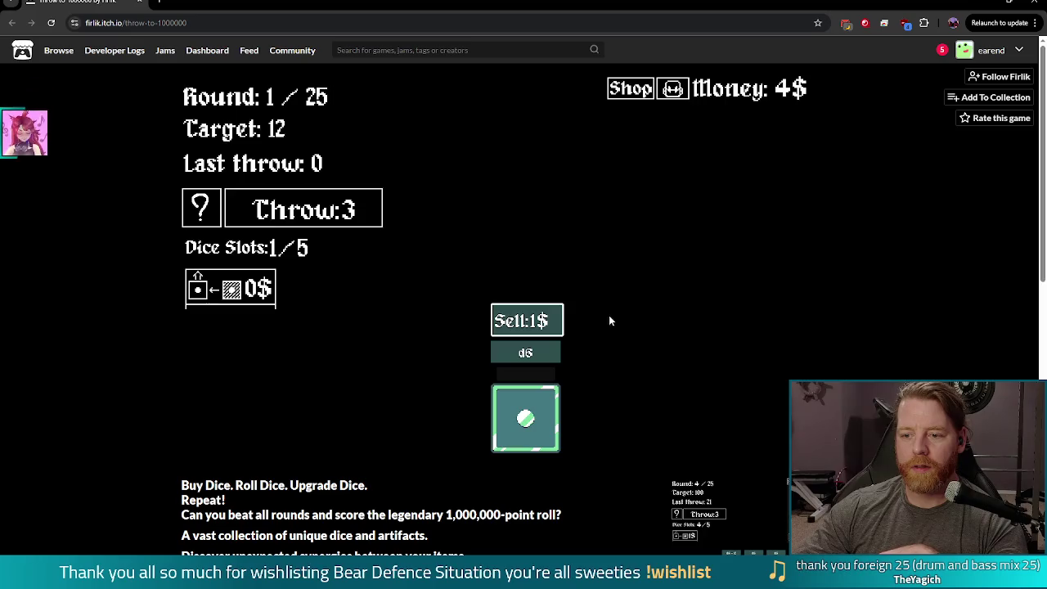
click(510, 418)
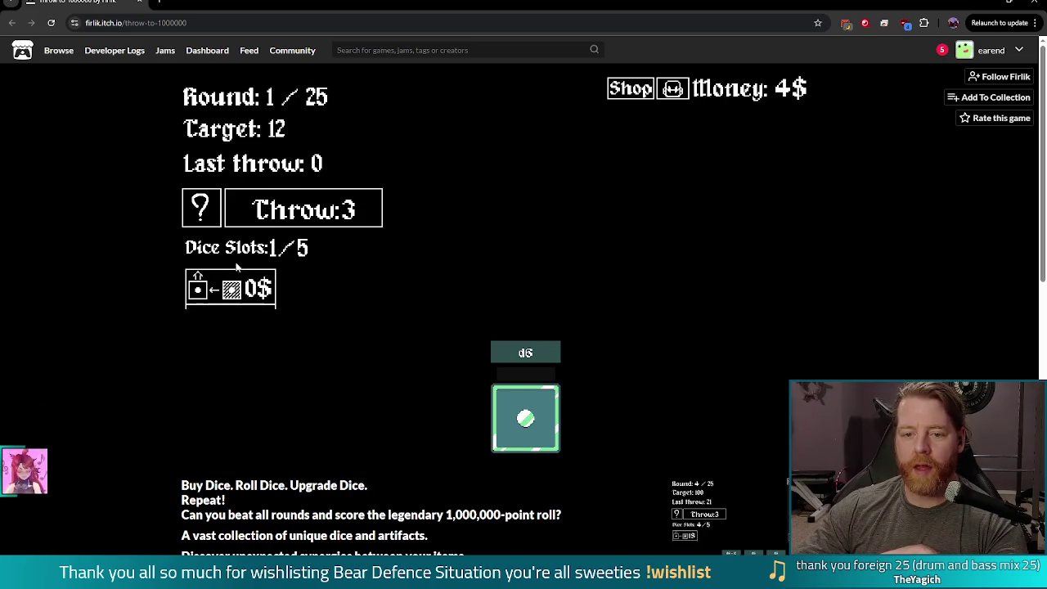
Step: Make the first throw, dismiss the result, target and balance tips, then minimize Chrome
click(302, 208)
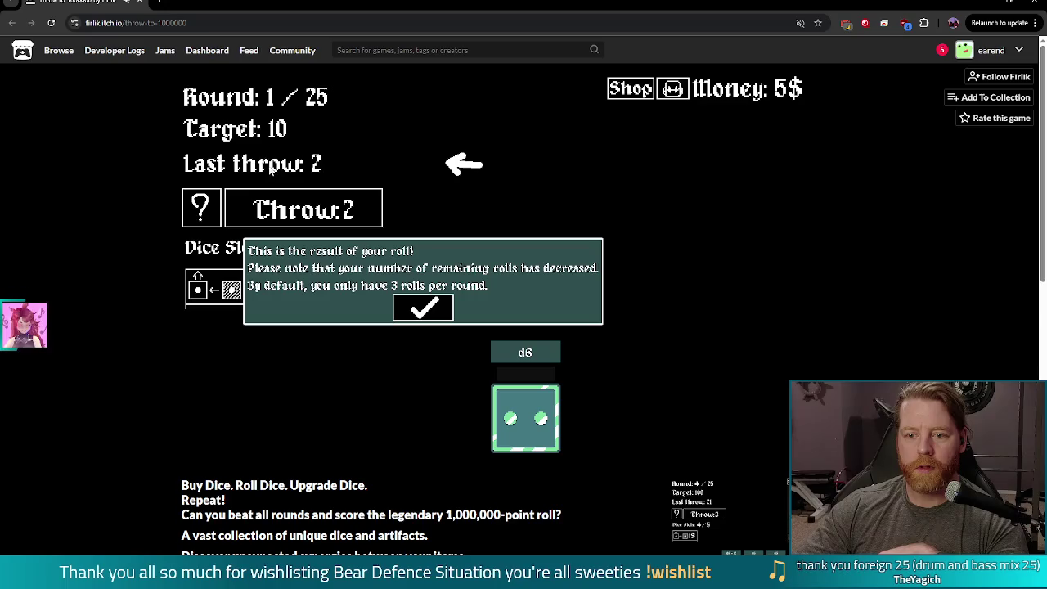
click(443, 313)
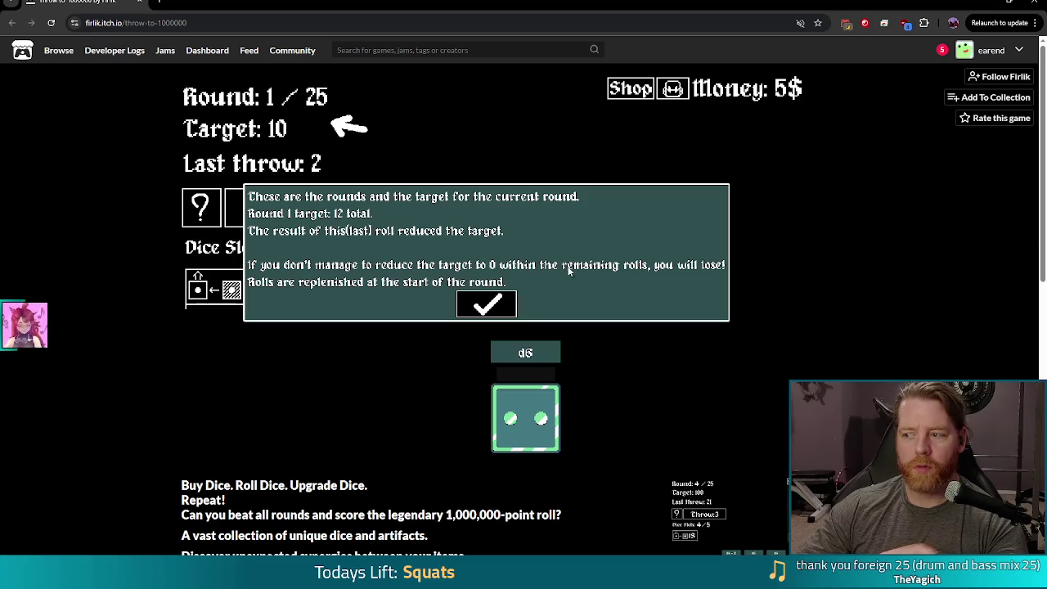
click(491, 304)
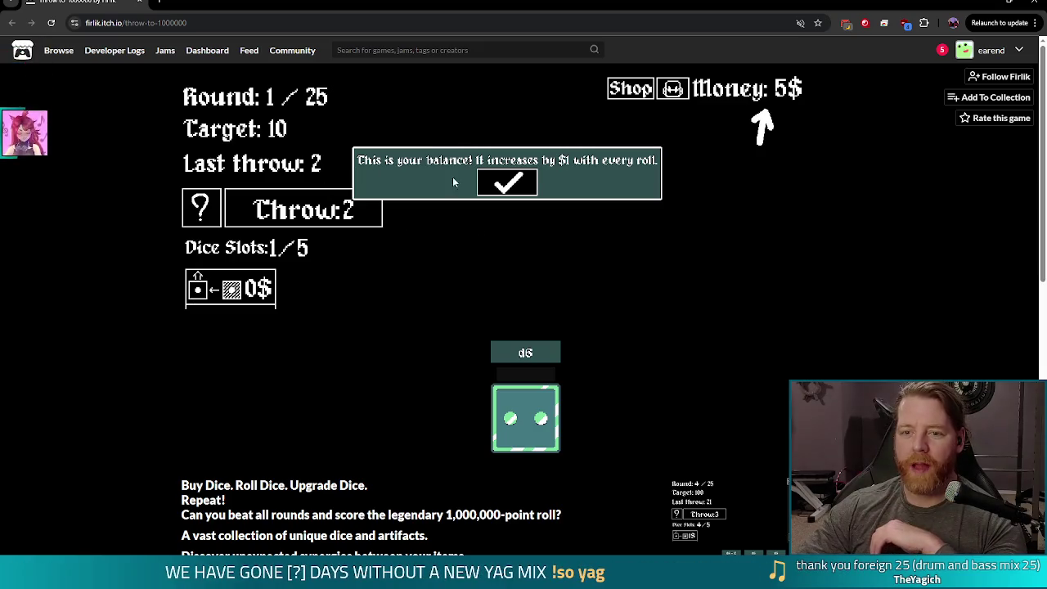
click(502, 184)
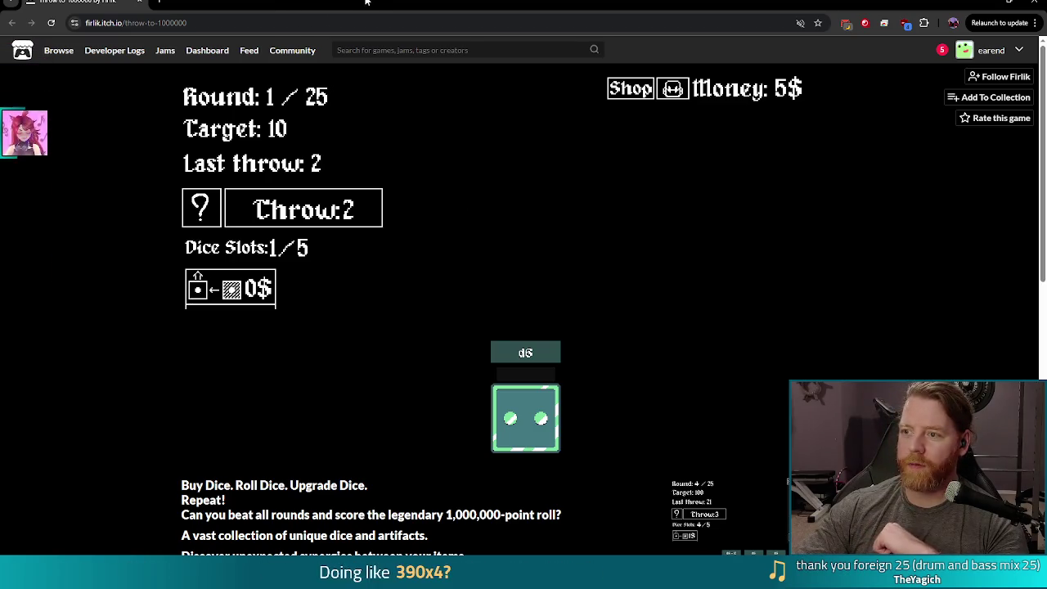
key(super+Down)
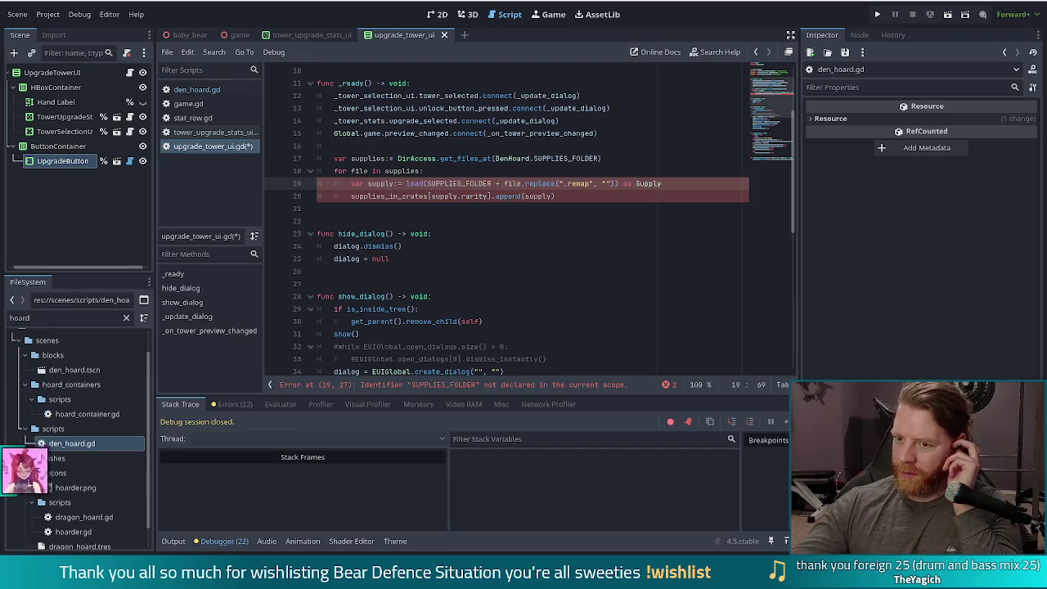
Step: Prefix SUPPLIES_FOLDER on line 19 with 'DenHoard.' and select line 20's supplies_in_crates append statement
click(419, 184)
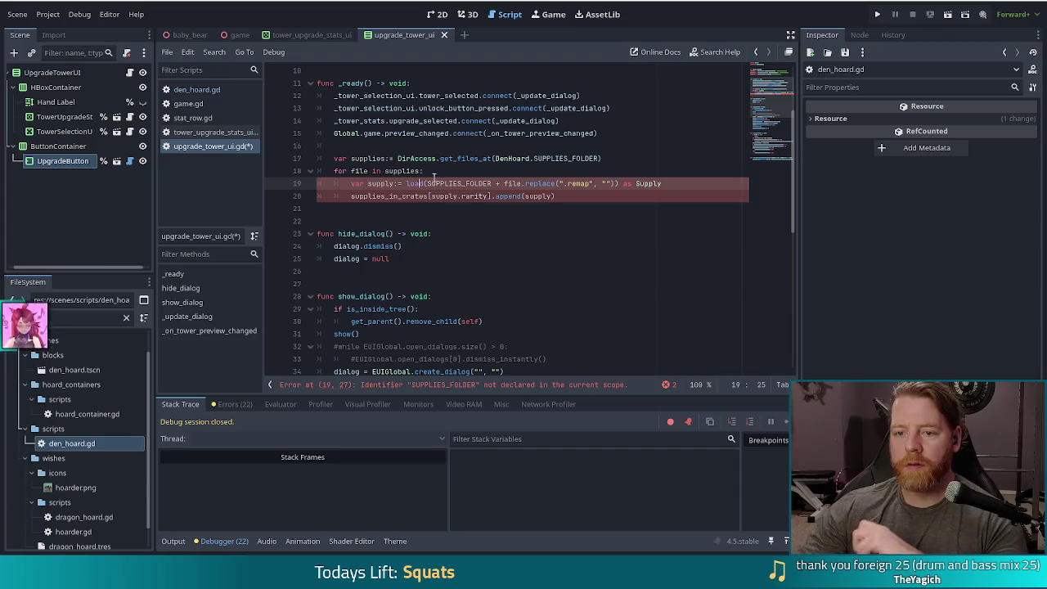
key(Up)
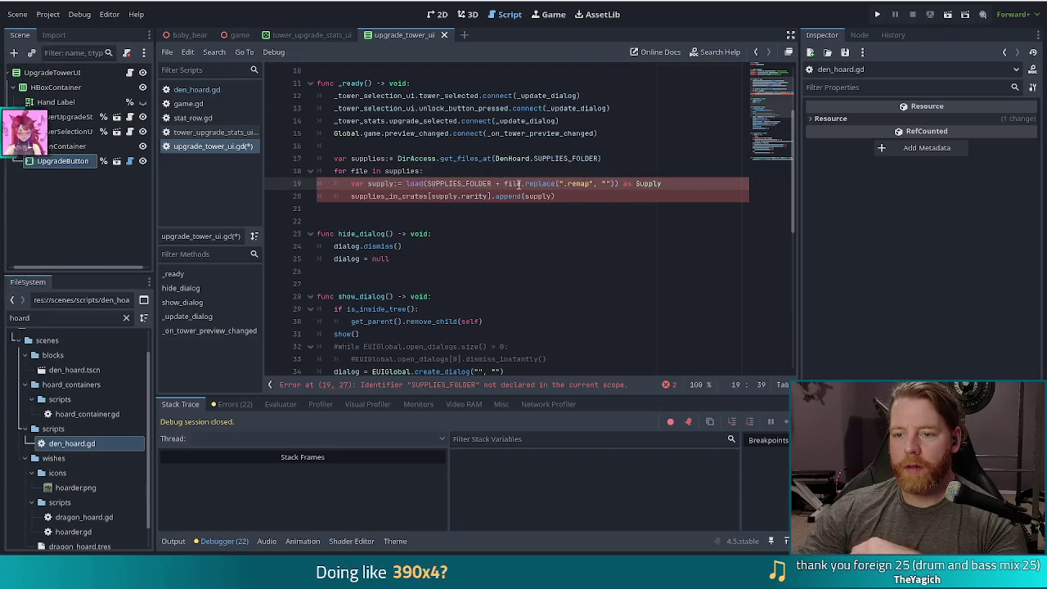
click(664, 183)
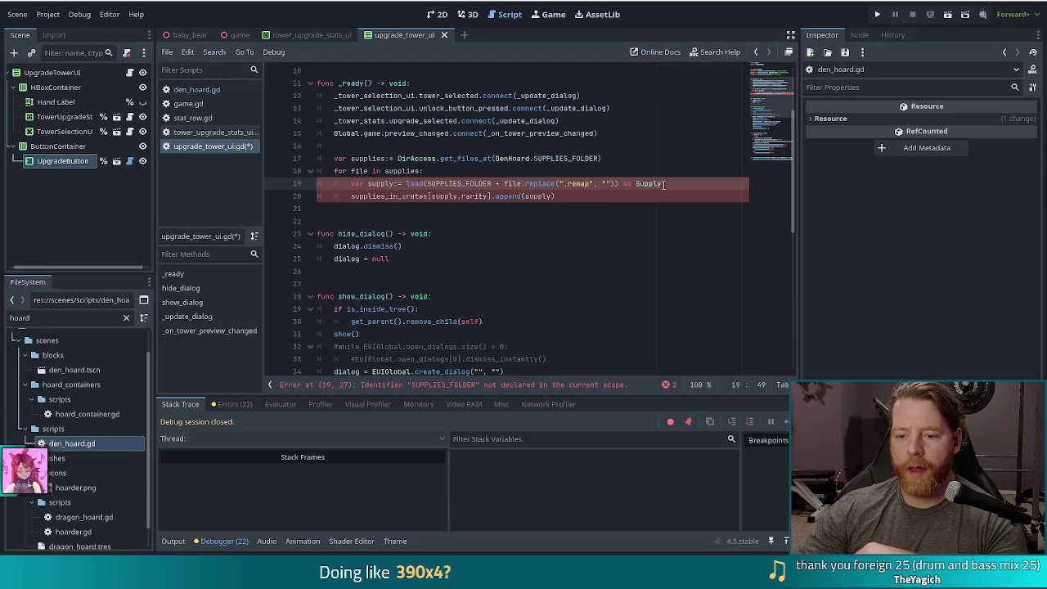
click(425, 183)
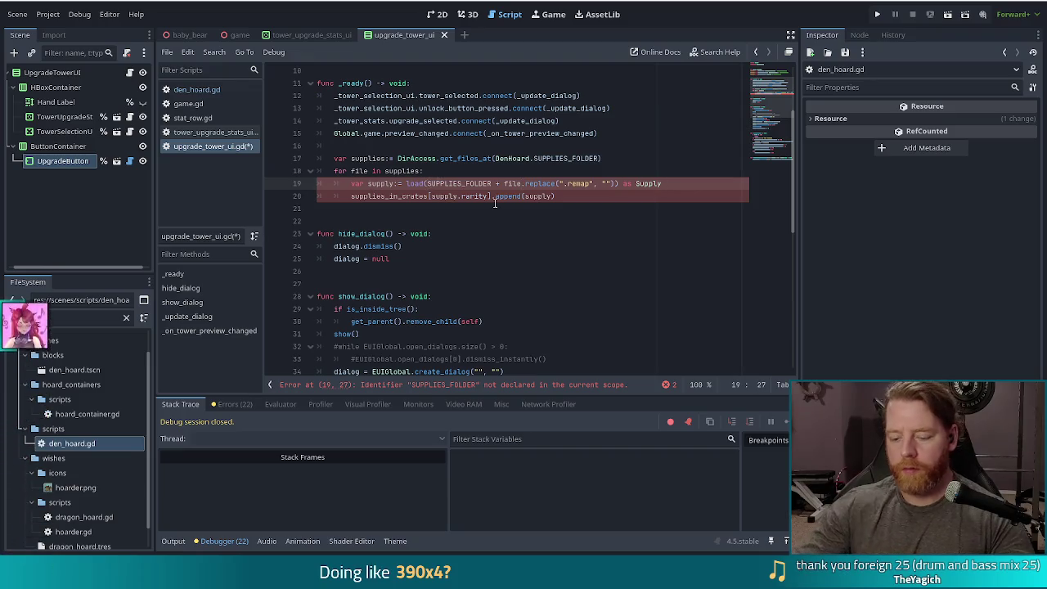
text(DenHoard.)
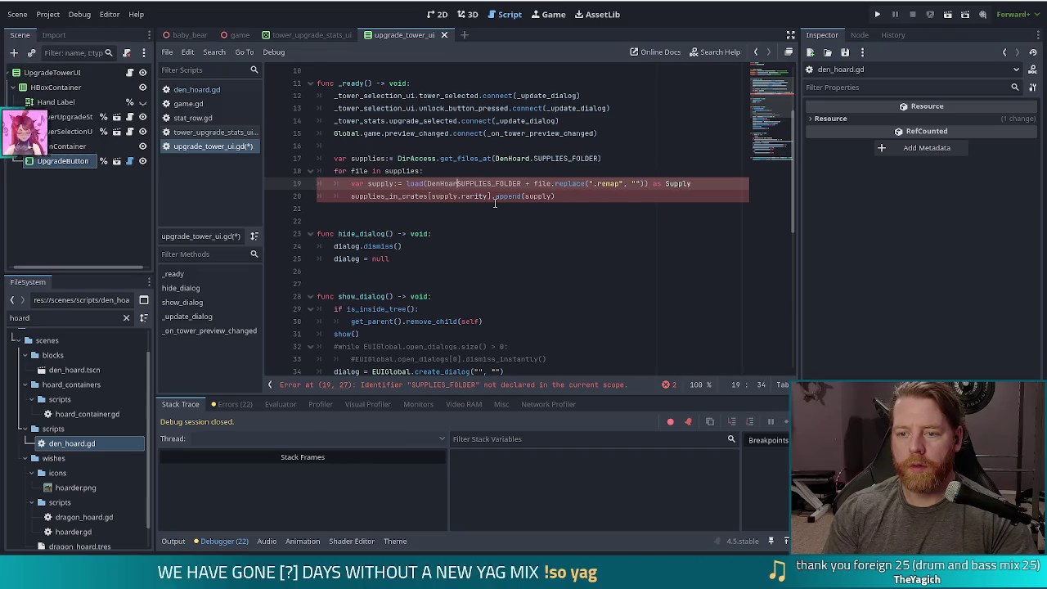
key(Escape)
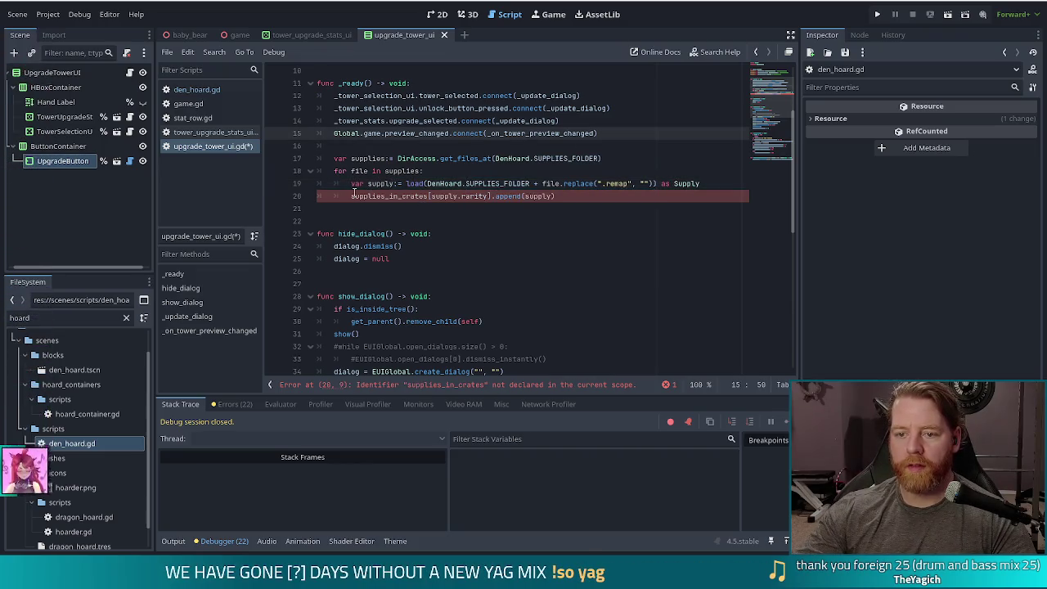
click(382, 196)
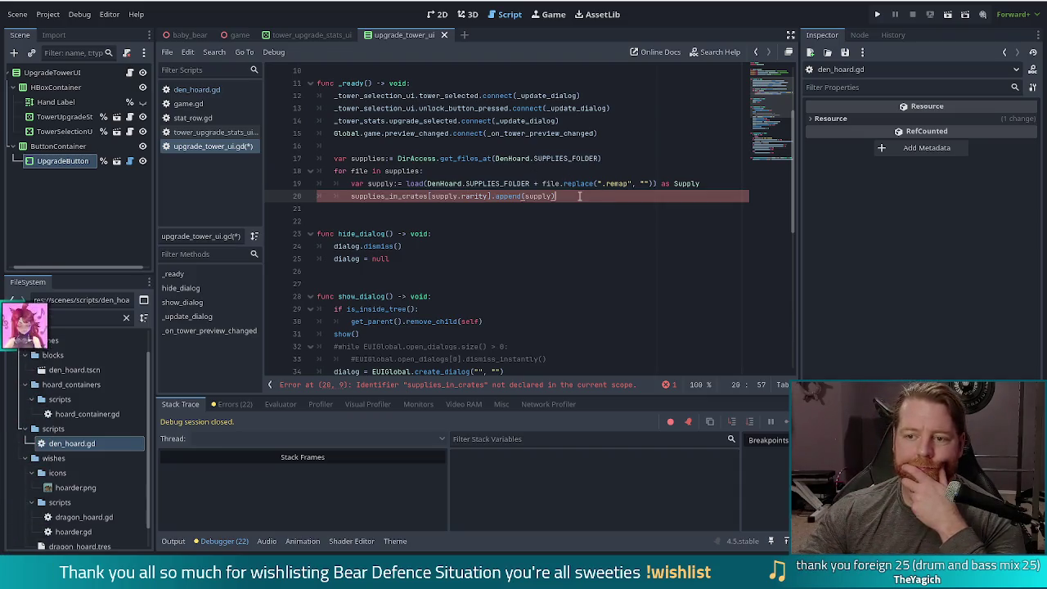
drag(555, 196, 353, 196)
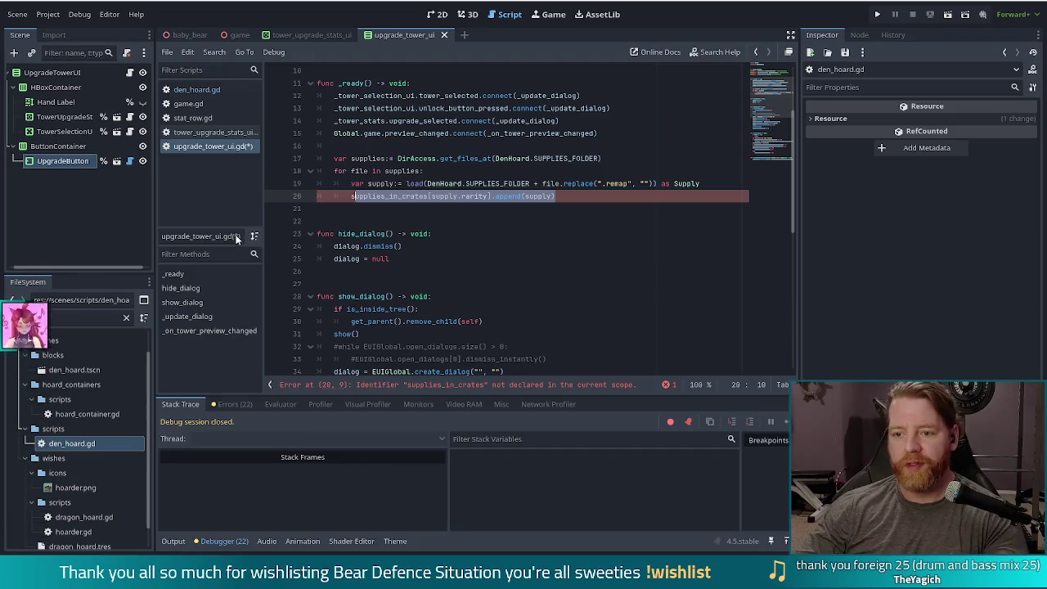
Step: Filter the FileSystem for 'damage' and inspect damage.tres, the 'Damage Upgrade' supply adding 5 damage
click(571, 197)
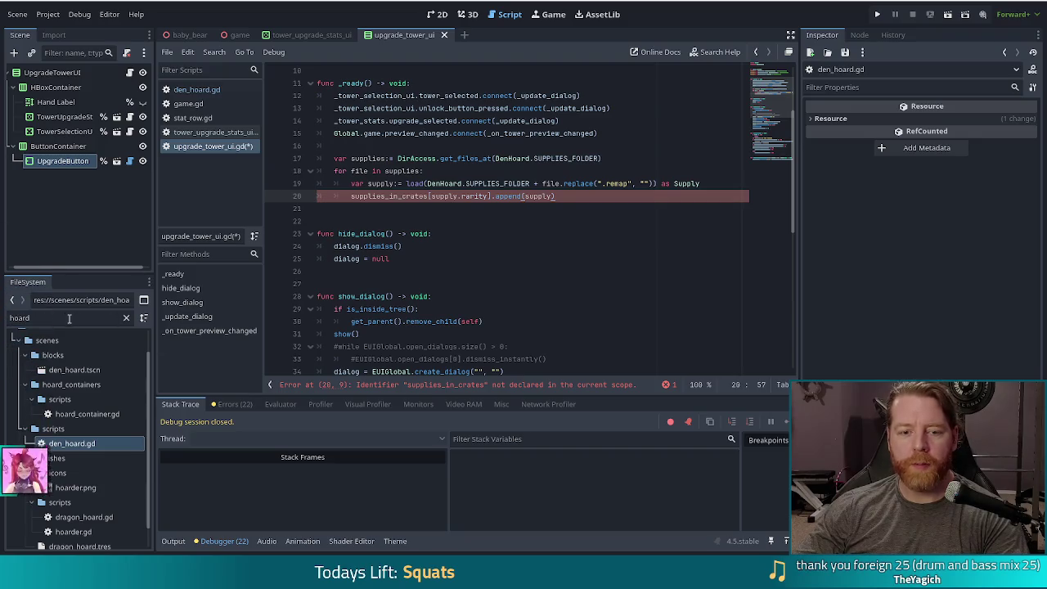
double_click(47, 320)
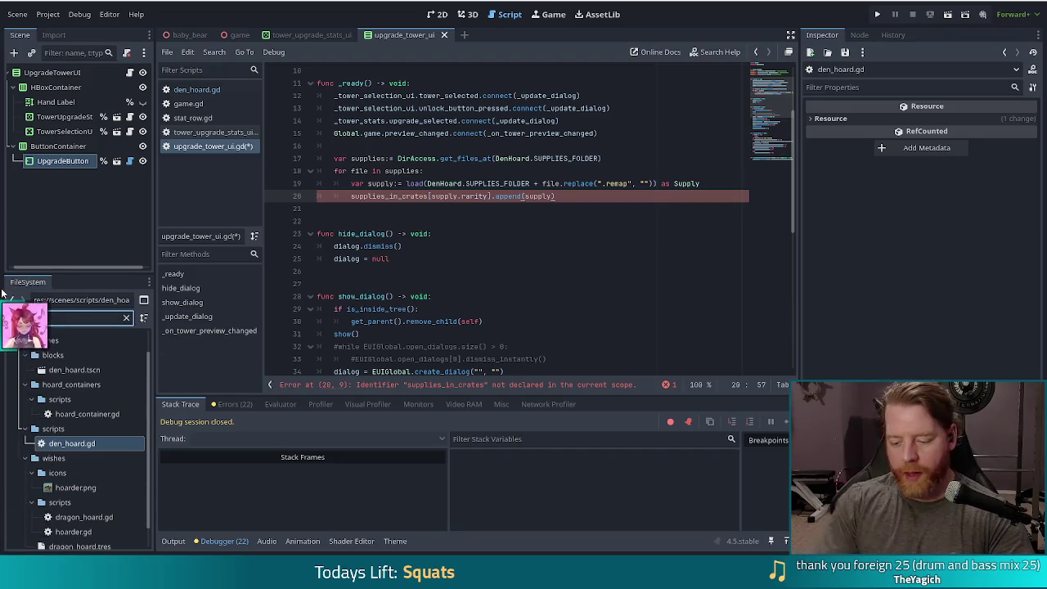
text(upgrade)
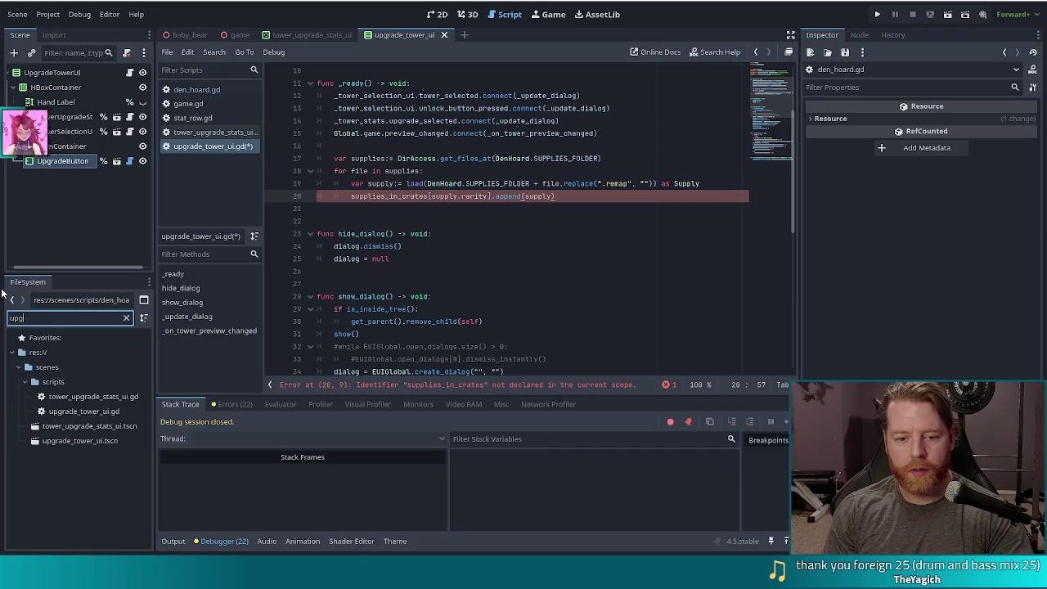
key(BackSpace)
key(BackSpace)
key(BackSpace)
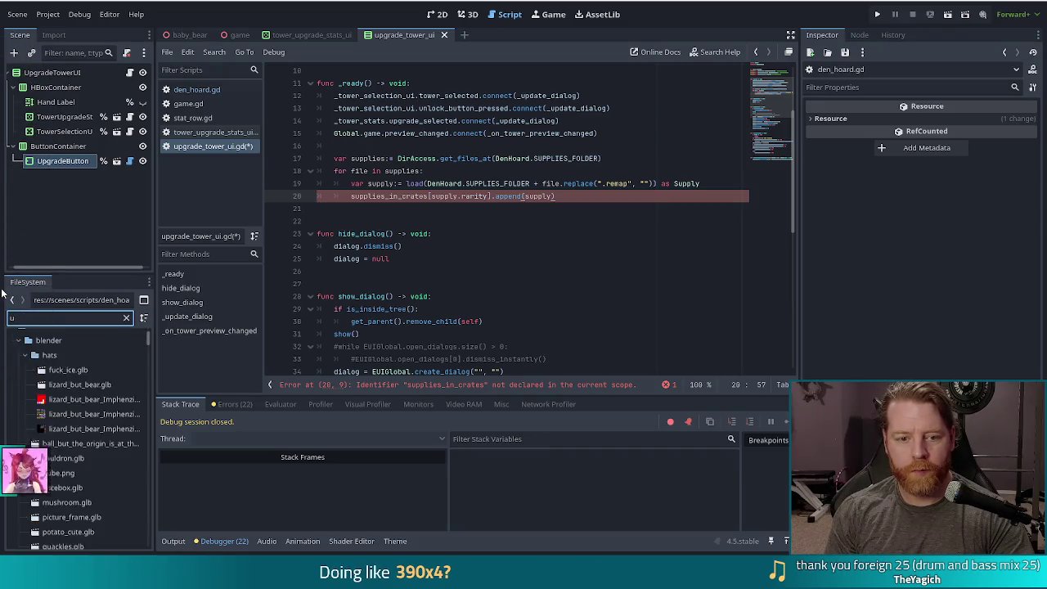
text(damage)
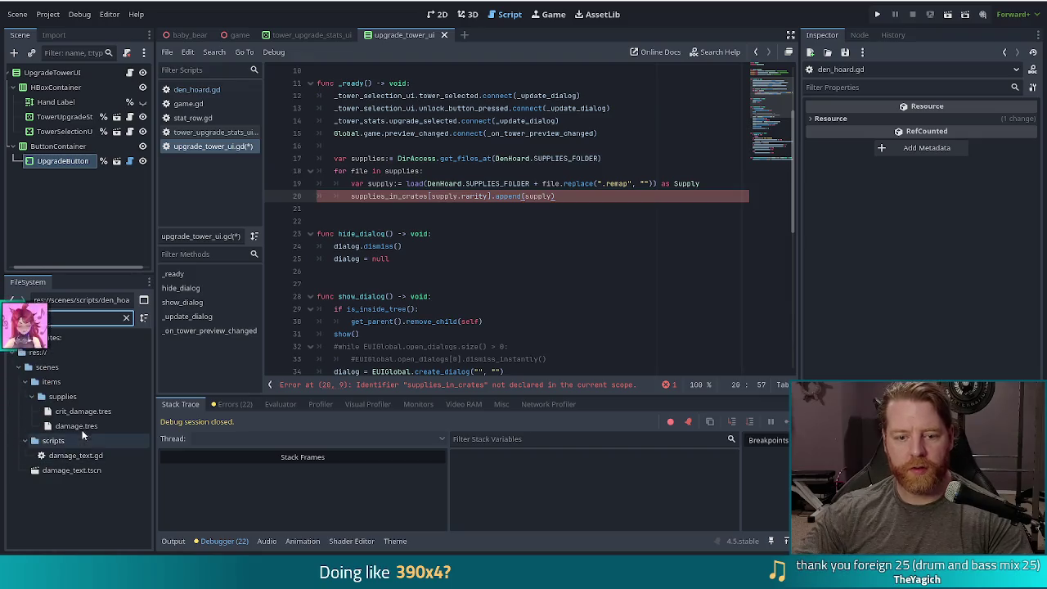
click(77, 425)
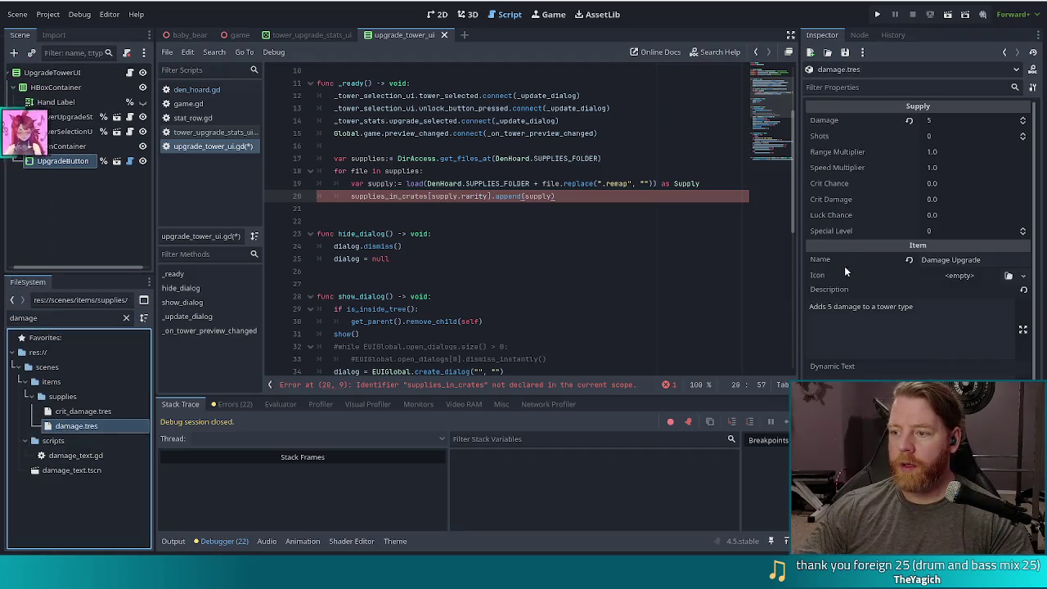
click(985, 260)
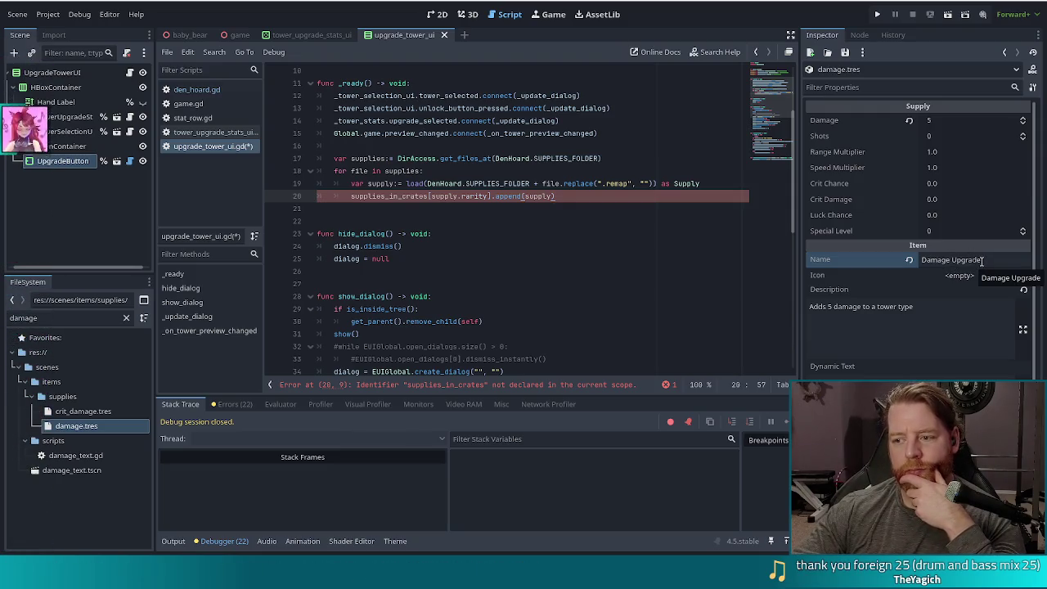
scroll(932, 276, down, 2)
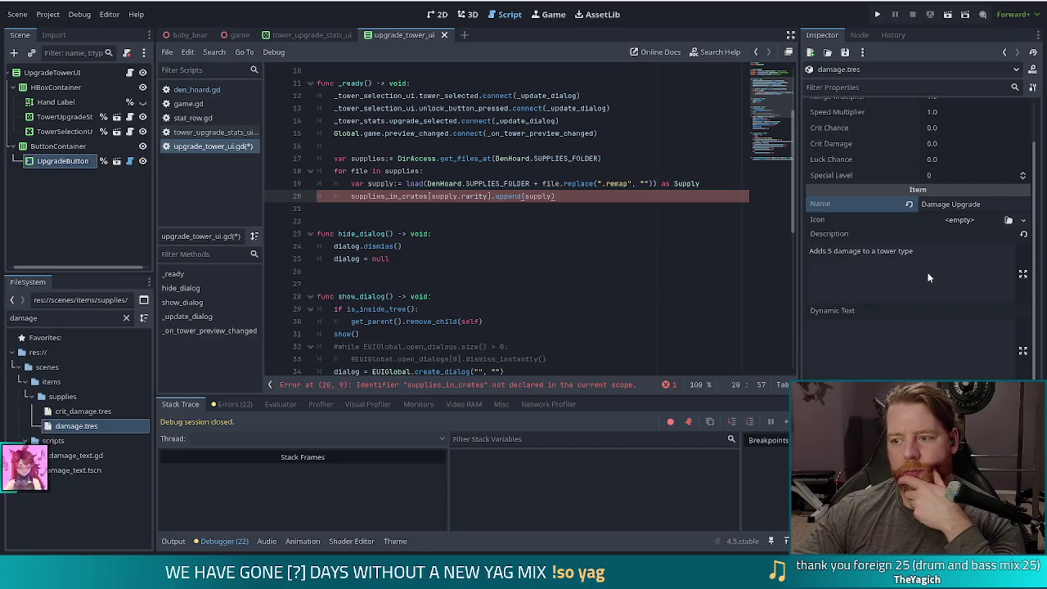
Step: Comment out line 20's supplies_in_crates append with '#' and save upgrade_tower_ui.gd
click(532, 148)
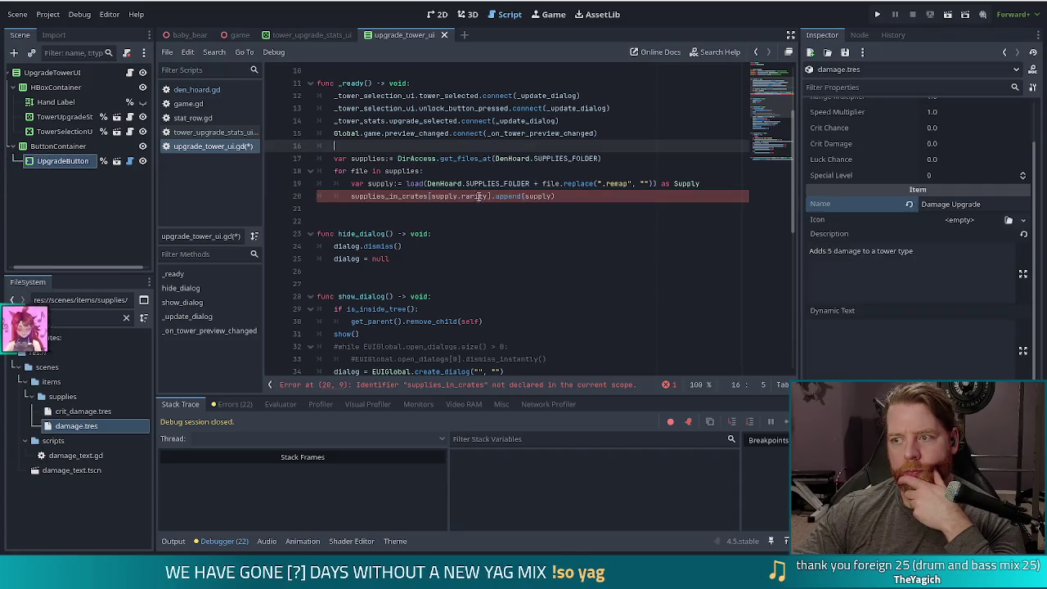
click(424, 196)
key(End)
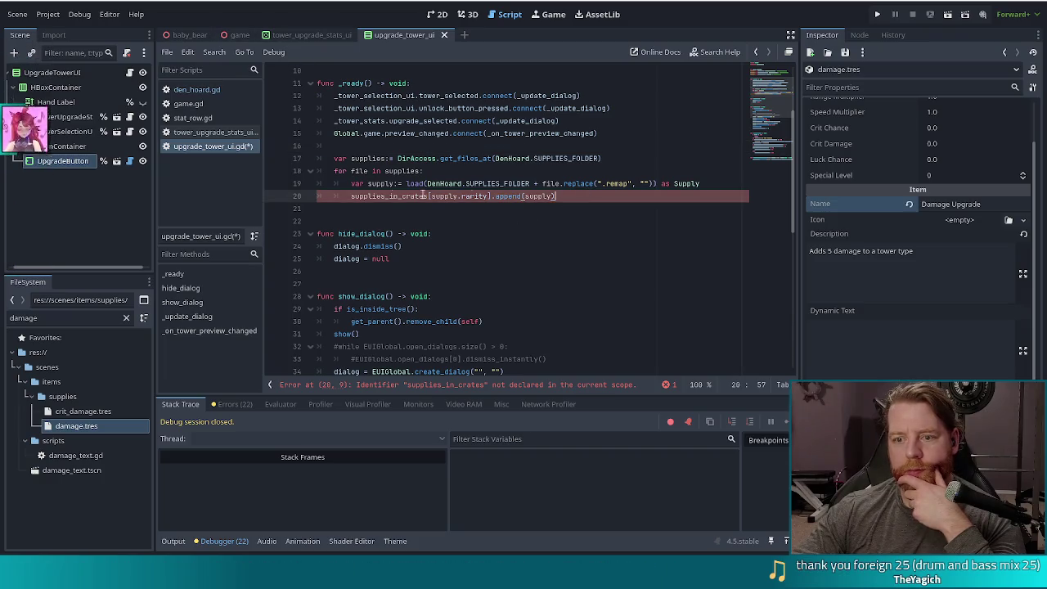
click(350, 195)
text(#)
key(ctrl+s)
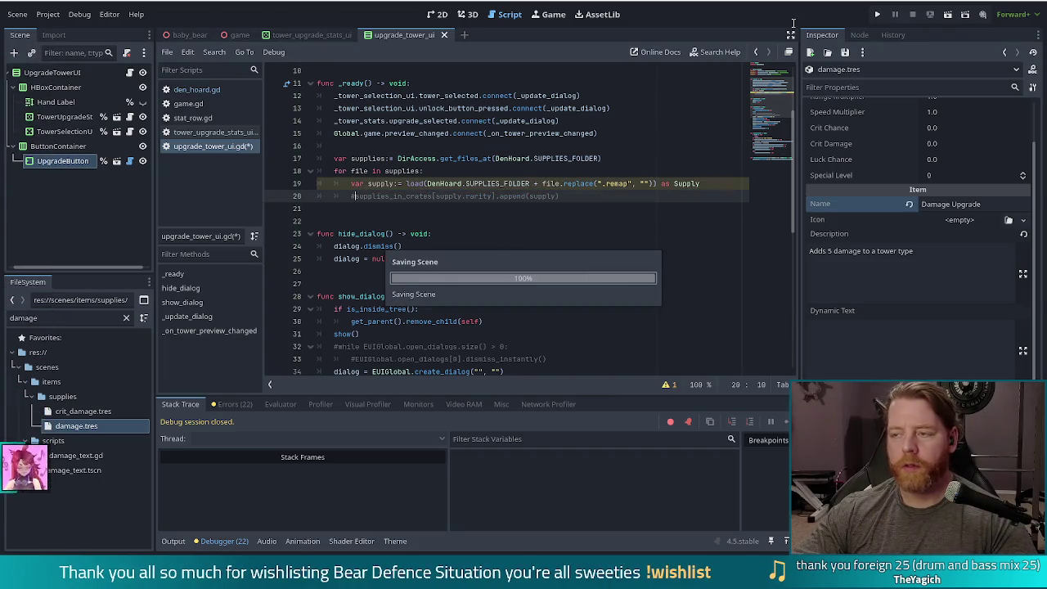
Step: Run the project, start a NEW GAME, then return to the script editor
click(875, 15)
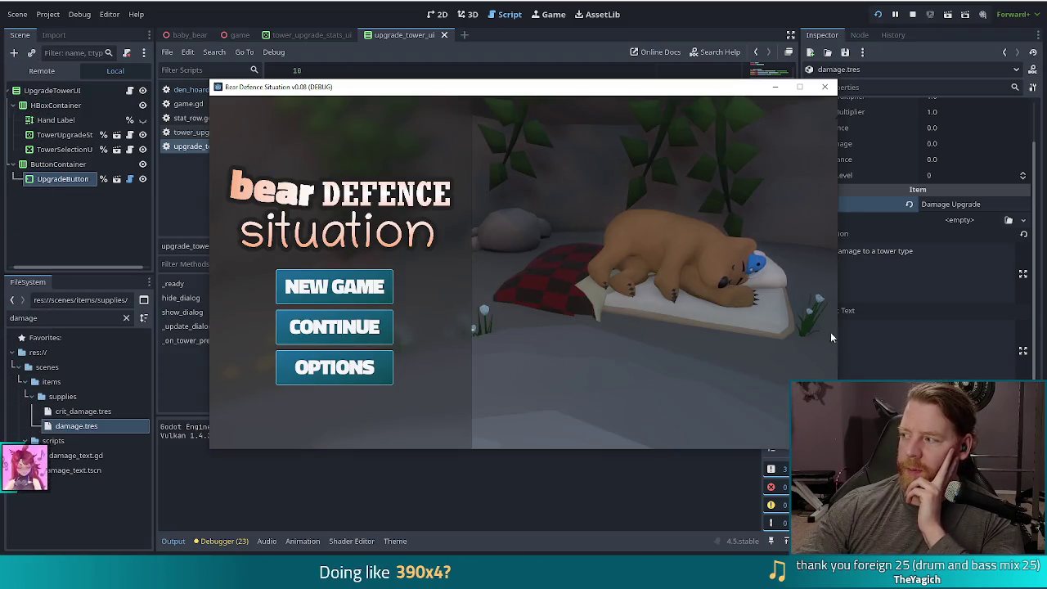
click(340, 294)
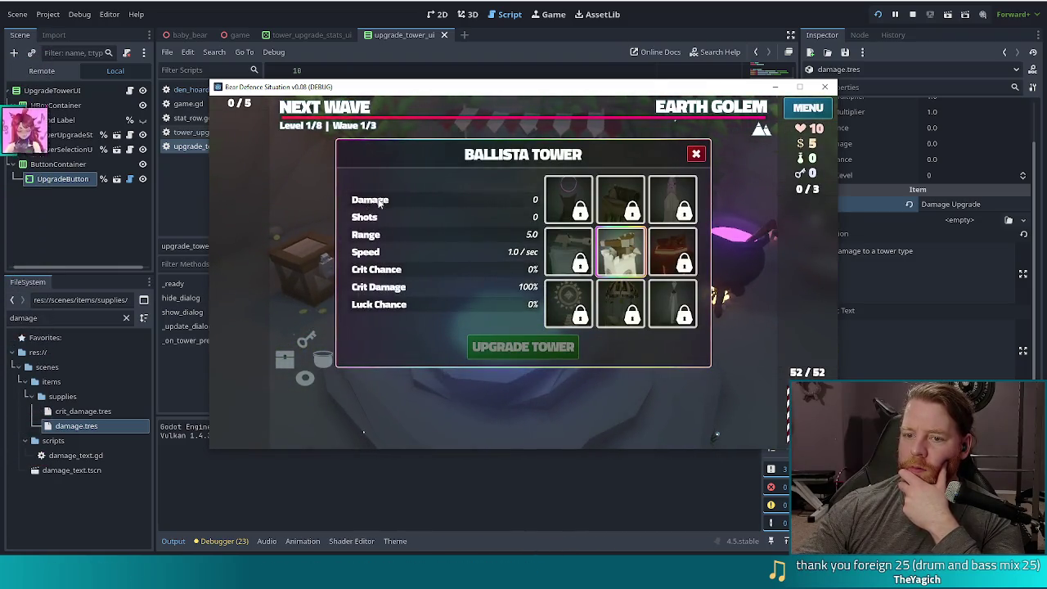
mouse_move(426, 86)
mouse_down()
mouse_move(261, 96)
mouse_move(396, 77)
mouse_up()
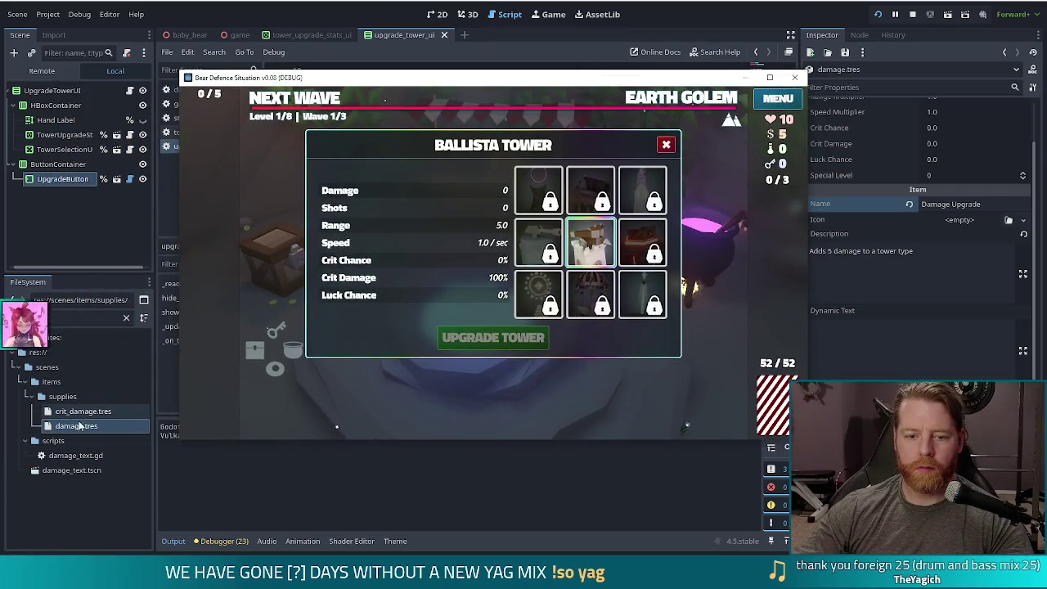
click(93, 383)
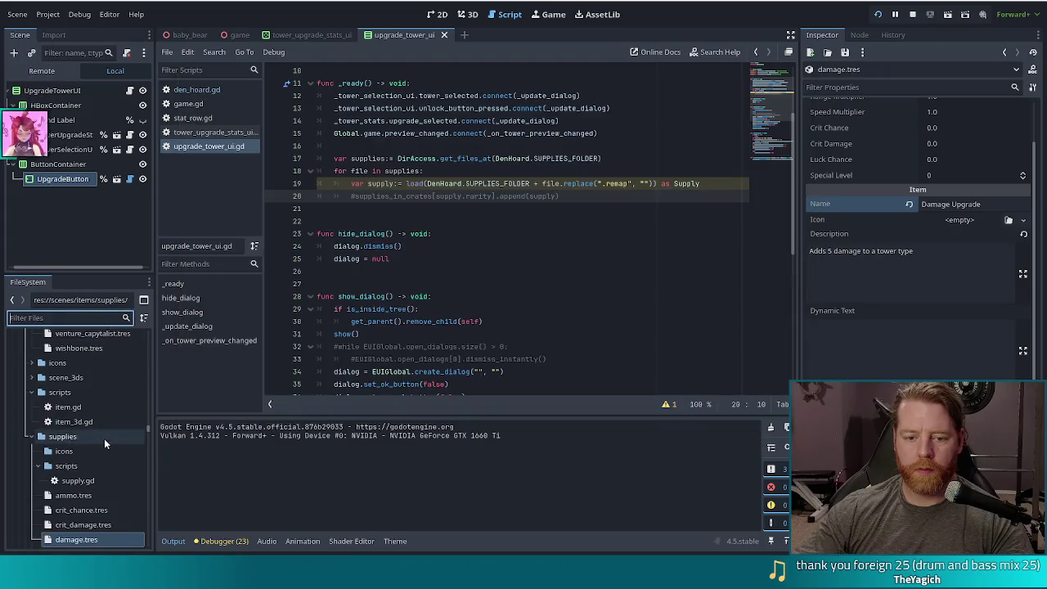
Step: View ammo.tres, range.tres and crit_damage.tres in the Inspector, ending on Crit Damage Upgrade (0.25)
scroll(90, 386, down, 2)
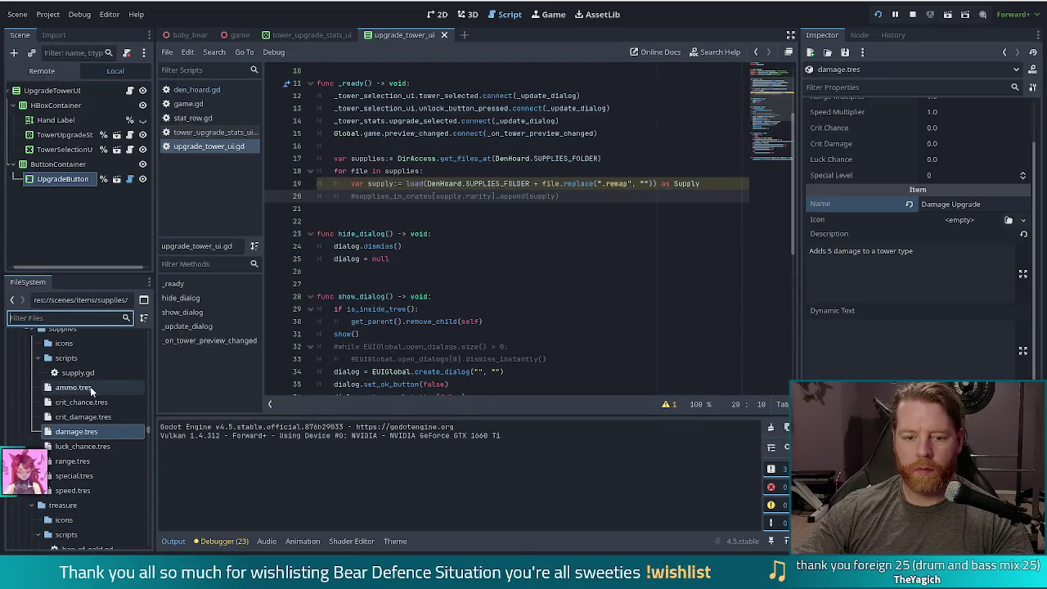
click(90, 386)
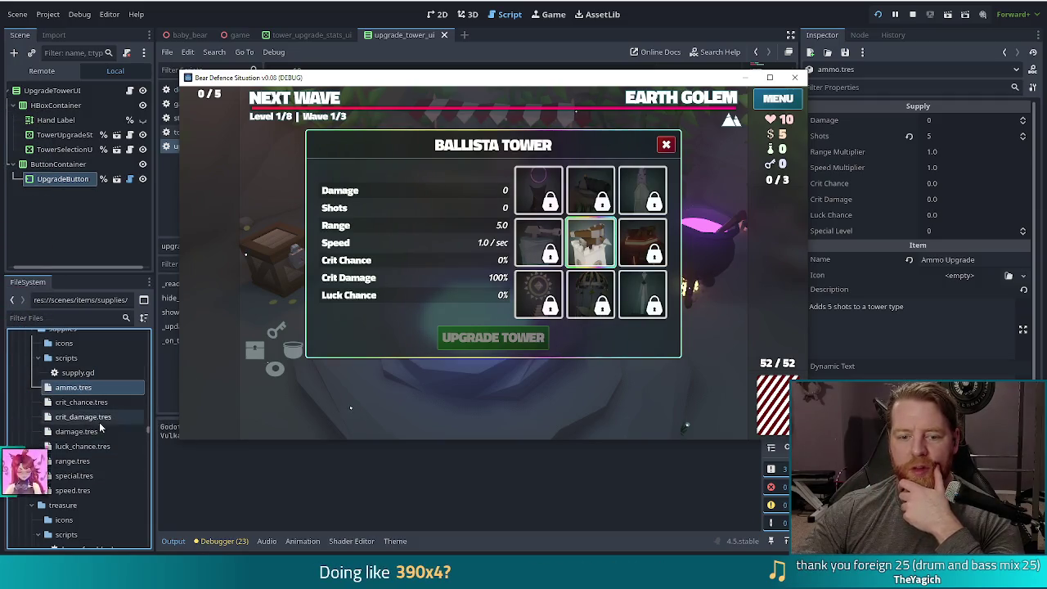
click(67, 463)
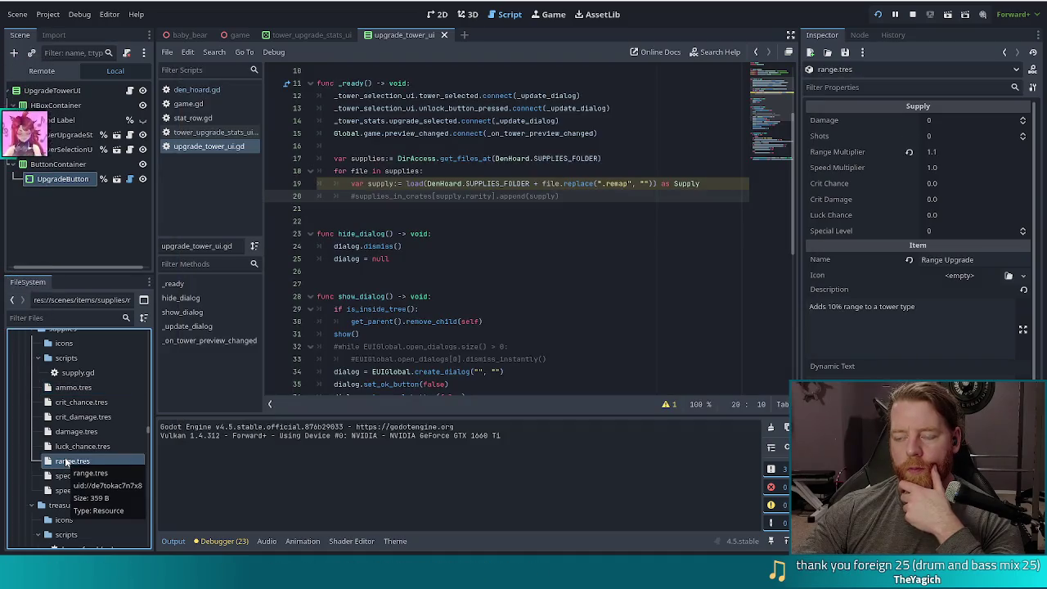
click(82, 418)
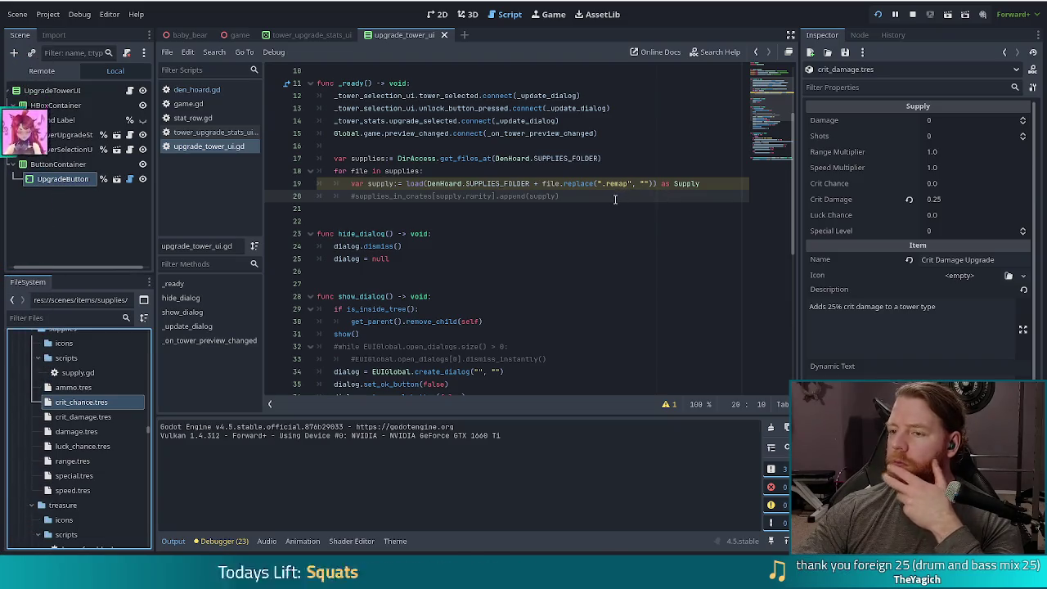
Step: Review the supply load line 19 and commented line 20 in the script
click(420, 196)
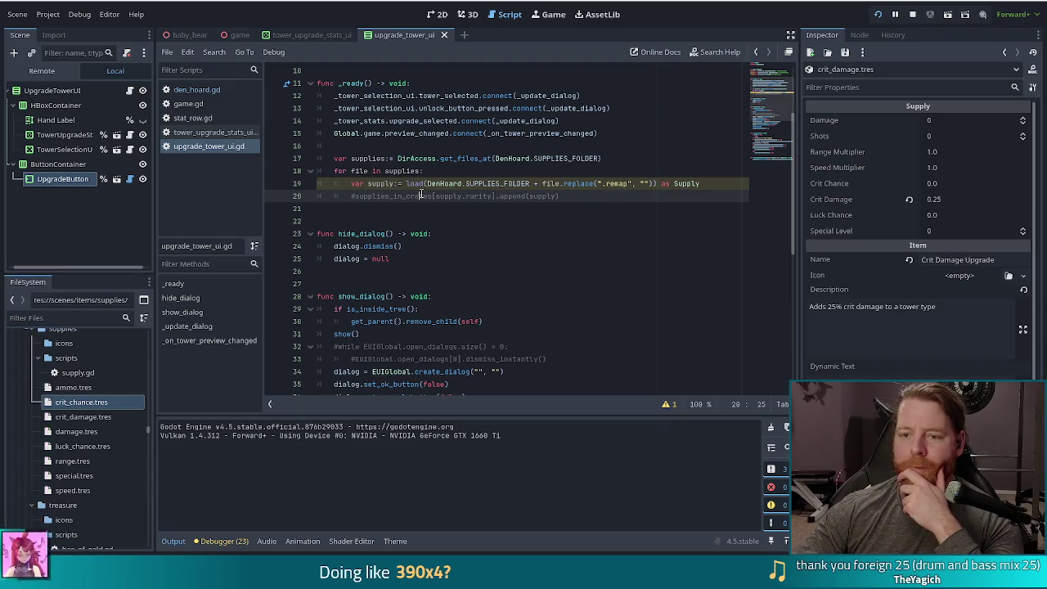
click(483, 183)
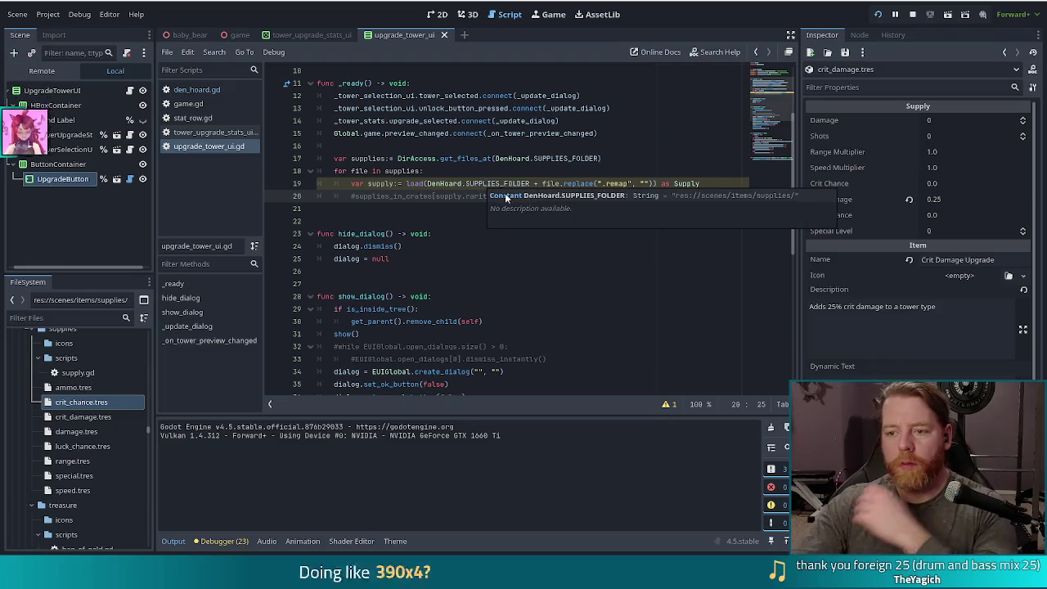
click(718, 183)
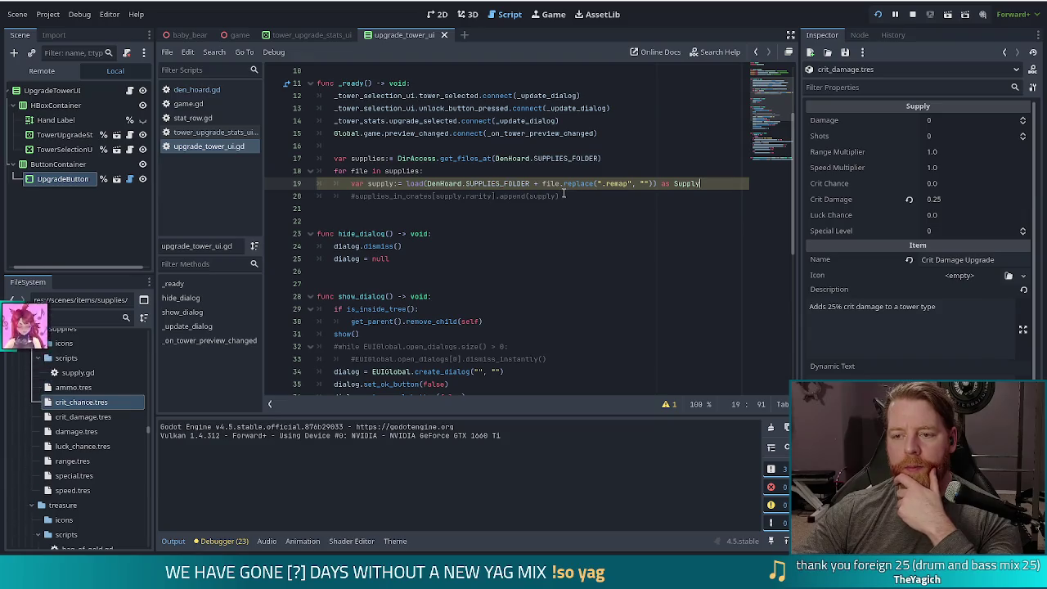